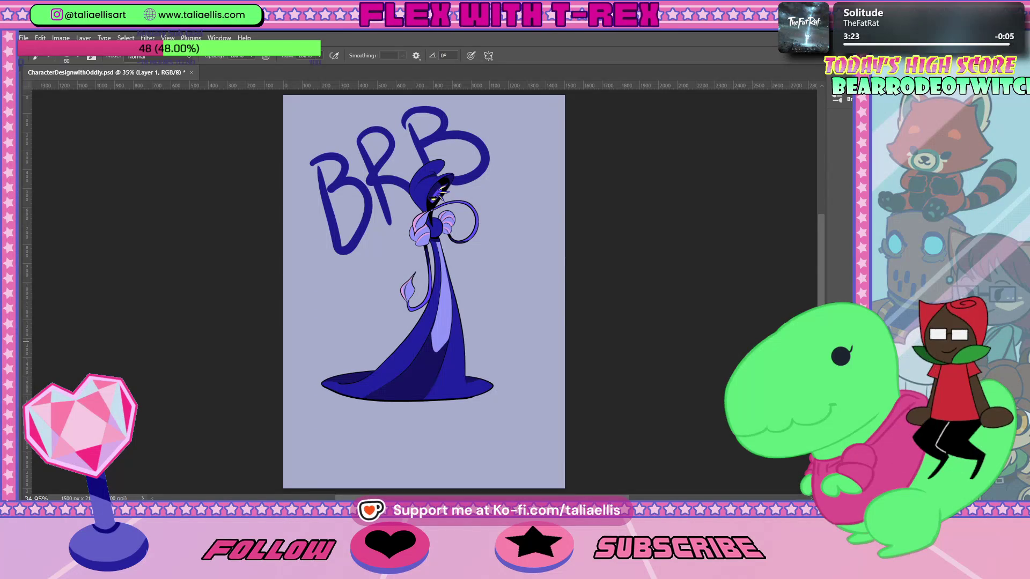
# Delete the BRB lettering layer and zoom in on the blue hooded character.
pyautogui.press('Delete')
pyautogui.click(470, 244)
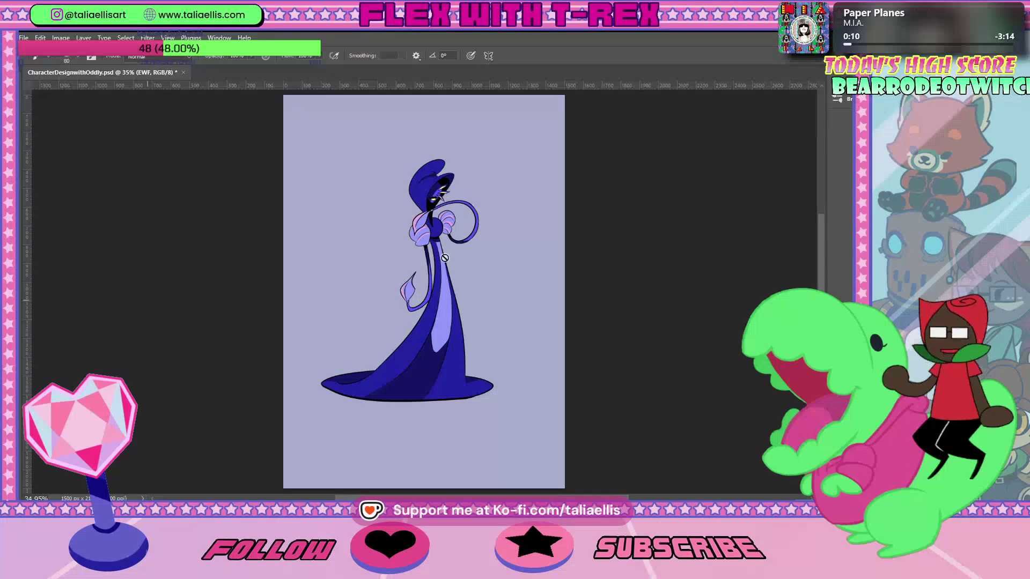
pyautogui.press('z')
pyautogui.moveTo(471, 205); pyautogui.dragTo(478, 206)
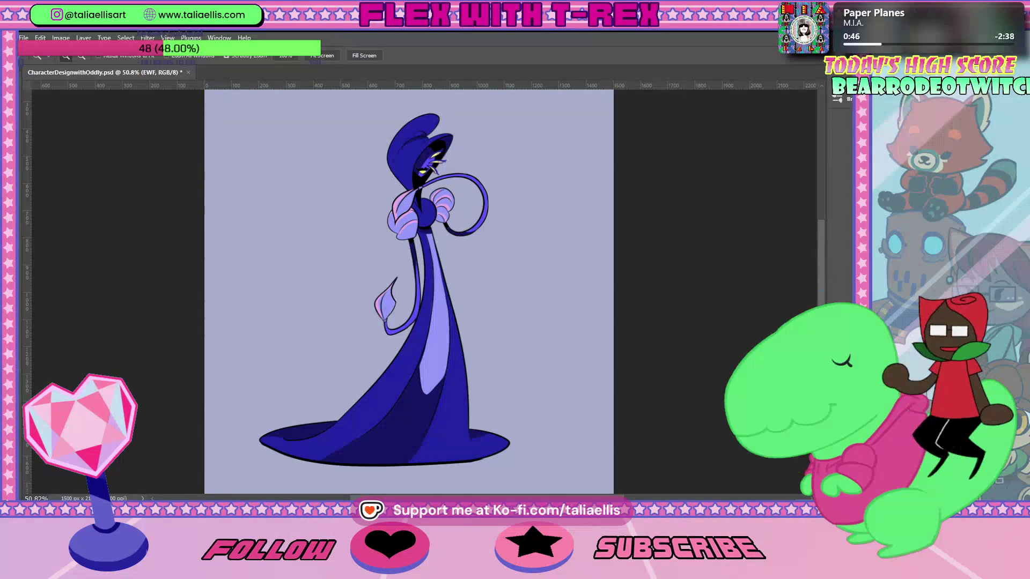
pyautogui.press('b')
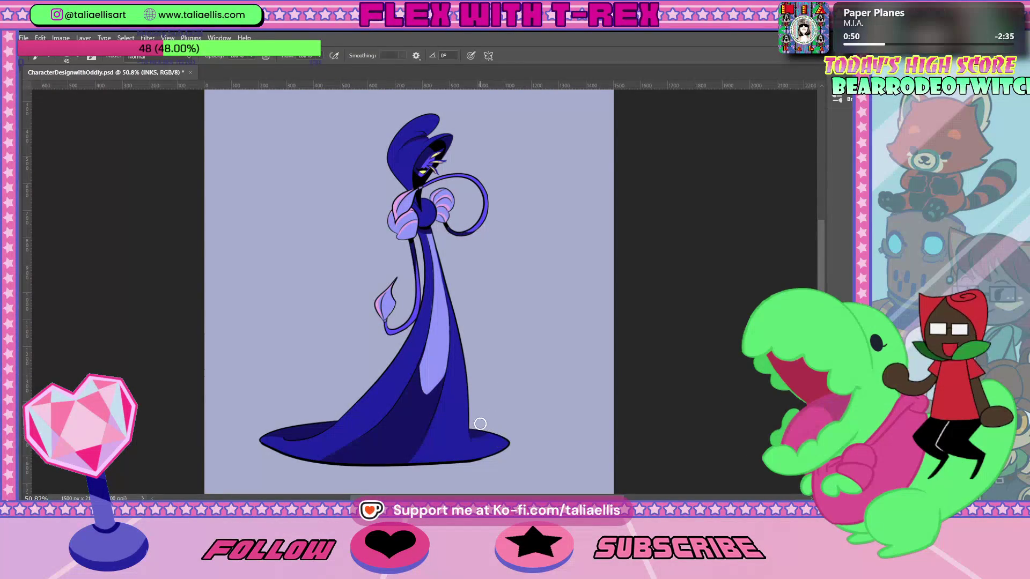
# Shrink the brush and draw a small two-stroke signature mark beside the dress hem.
pyautogui.press('[')
pyautogui.press('[')
pyautogui.press('[')
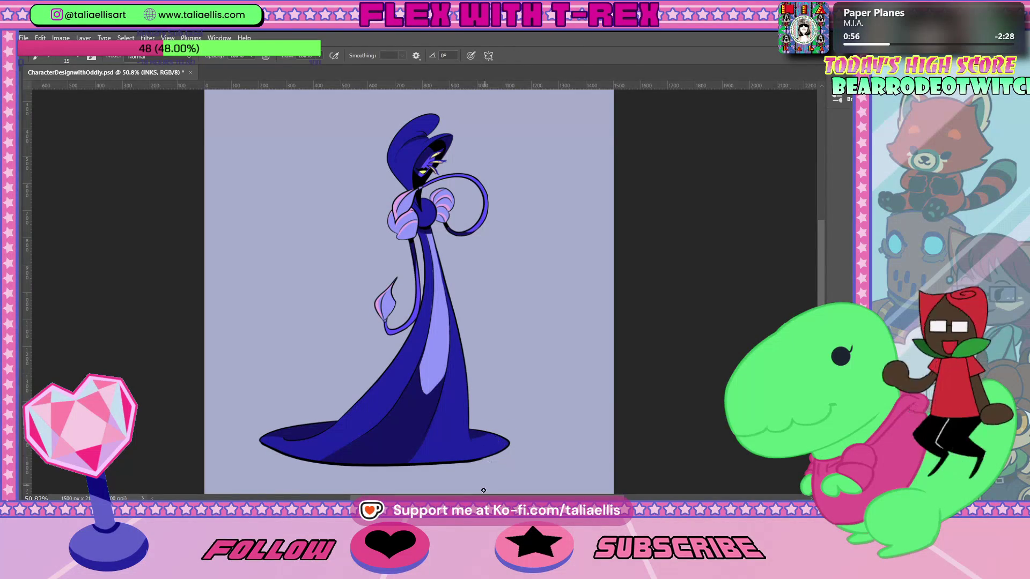
pyautogui.moveTo(474, 421); pyautogui.dragTo(480, 420)
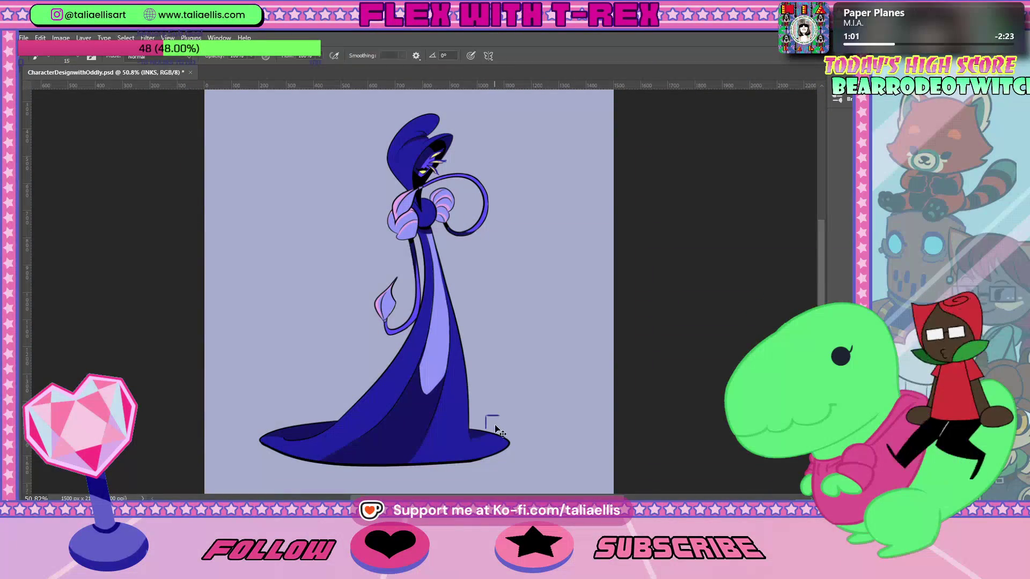
pyautogui.moveTo(495, 417); pyautogui.dragTo(495, 428)
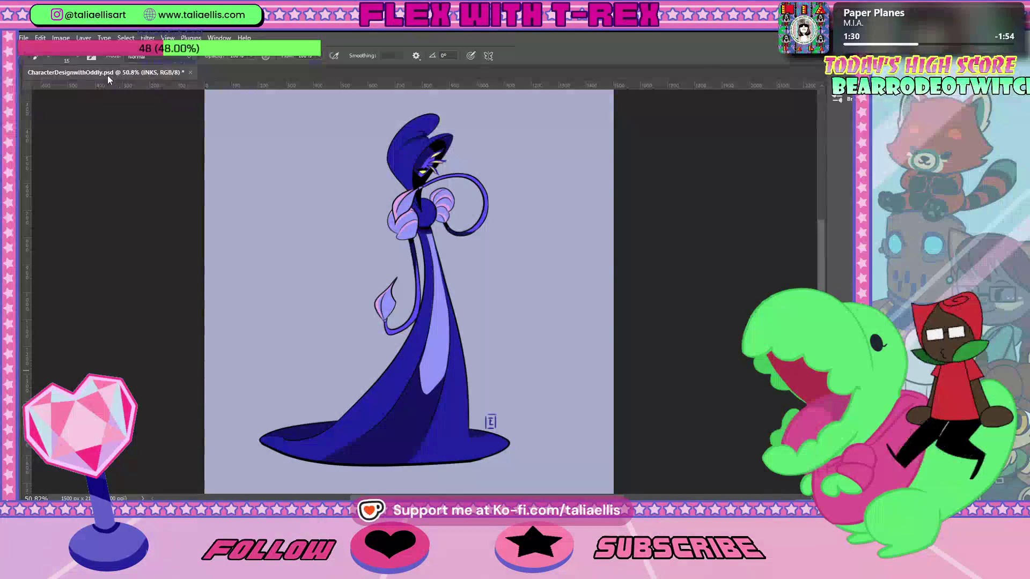
# Save the signed character drawing and switch over to Discord.
pyautogui.click(23, 38)
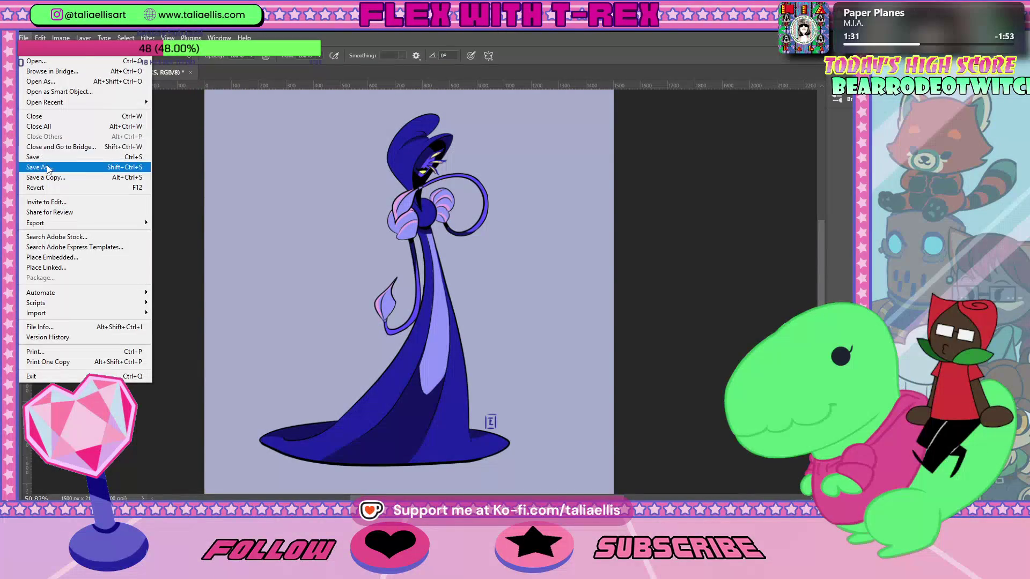
pyautogui.click(97, 158)
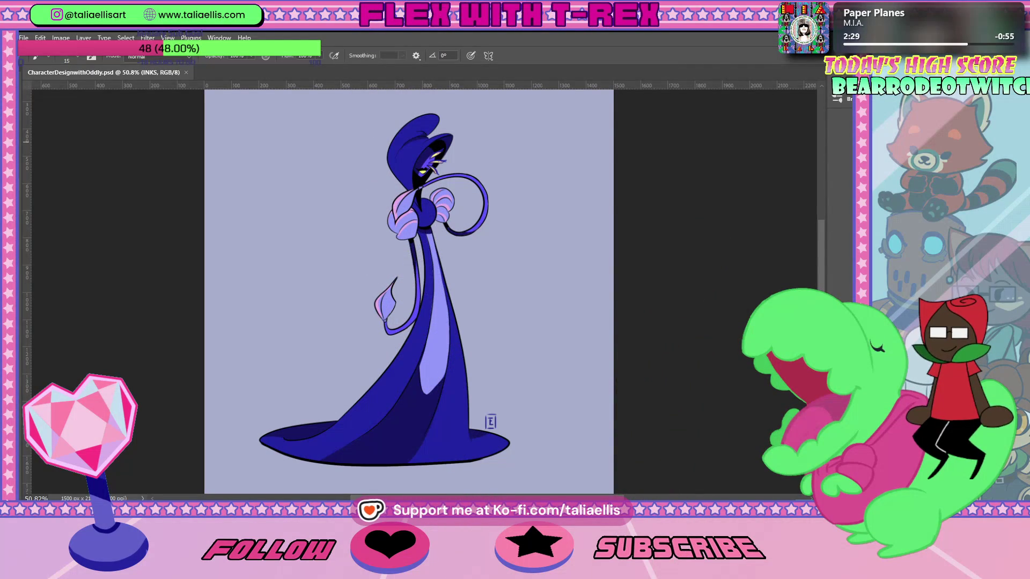
pyautogui.hotkey('alt', 'Tab')
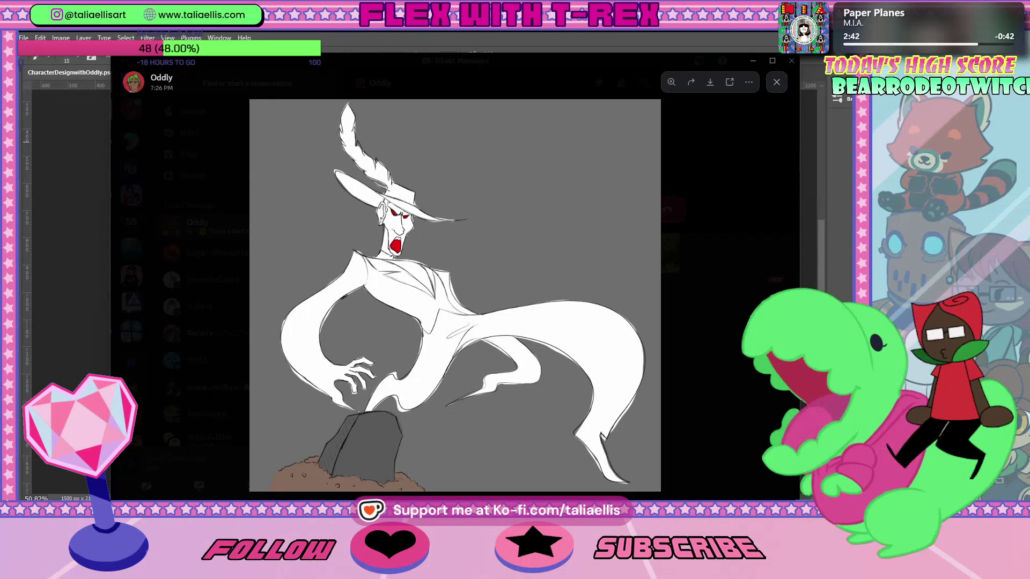
# Copy the orchid reference photo from Discord and paste it onto the Photoshop canvas.
pyautogui.hotkey('alt', 'Tab')
pyautogui.hotkey('alt', 'Tab')
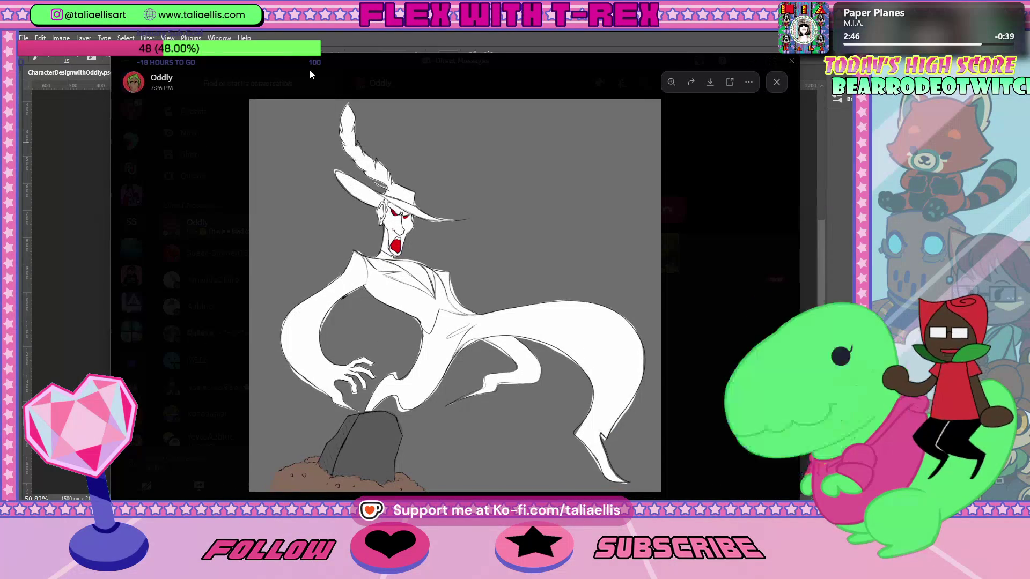
pyautogui.hotkey('alt', 'Tab')
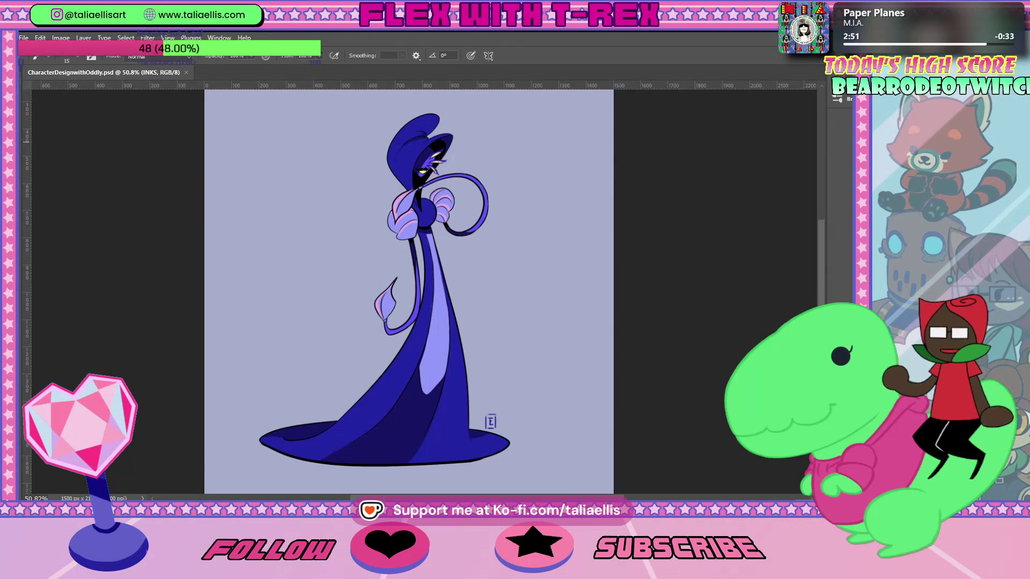
pyautogui.hotkey('alt', 'Tab')
pyautogui.hotkey('ctrl', 'c')
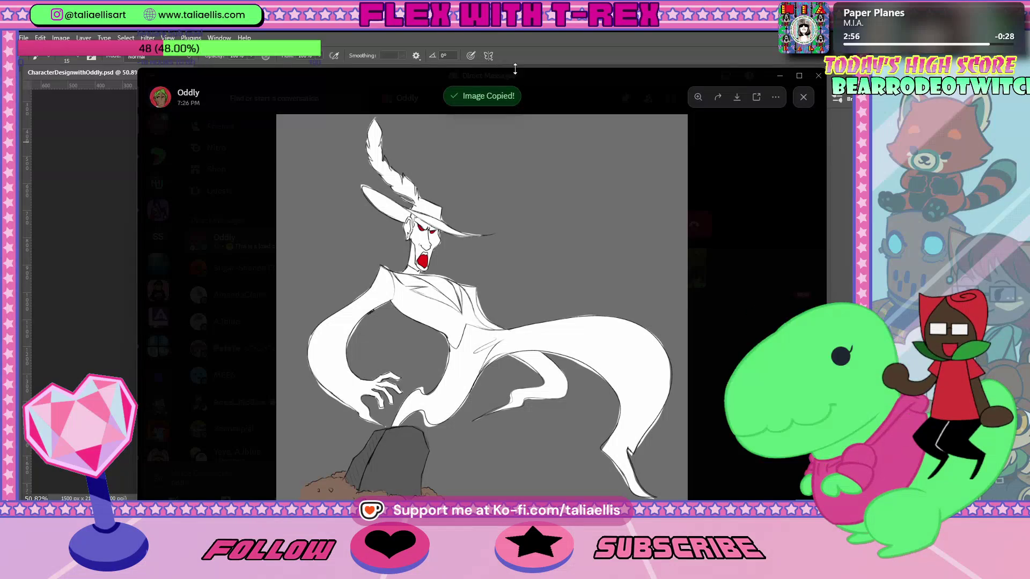
pyautogui.moveTo(533, 73); pyautogui.dragTo(514, 196)
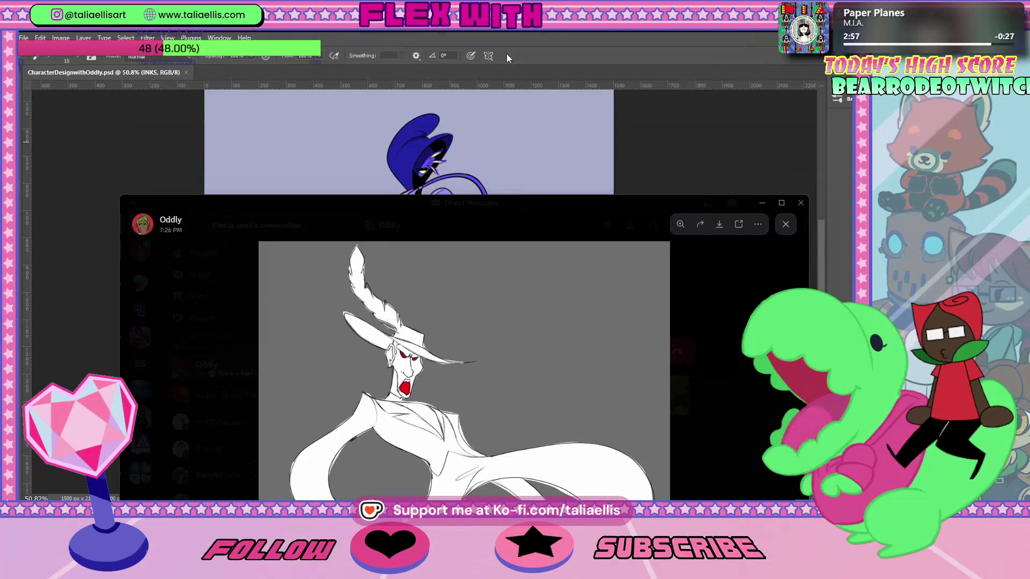
pyautogui.click(527, 46)
pyautogui.hotkey('ctrl', 'v')
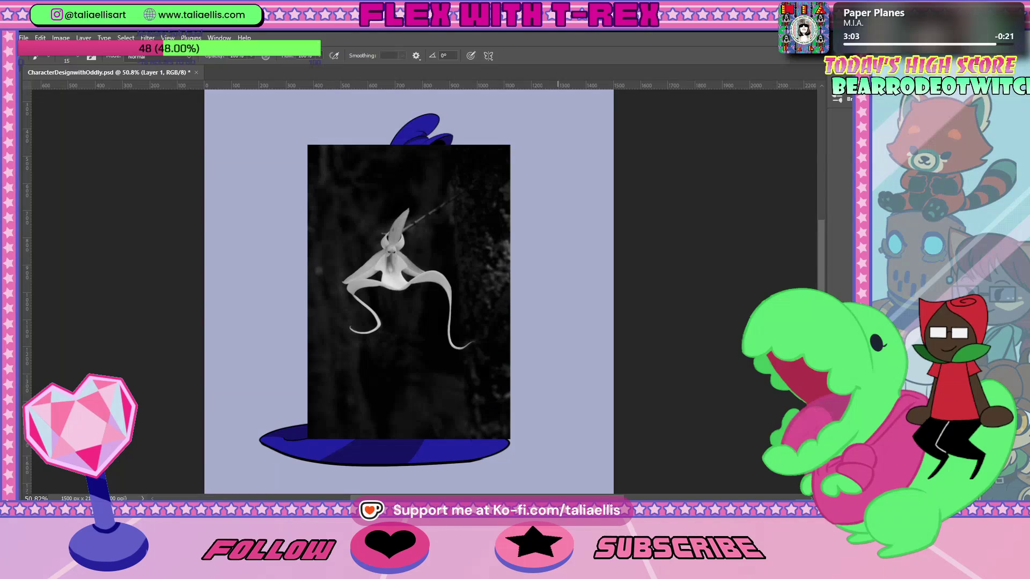
# Copy the ghost sketch image from Discord's viewer and return to Photoshop.
pyautogui.hotkey('alt', 'Tab')
pyautogui.moveTo(537, 207); pyautogui.dragTo(510, 84)
pyautogui.rightClick(412, 261)
pyautogui.click(434, 276)
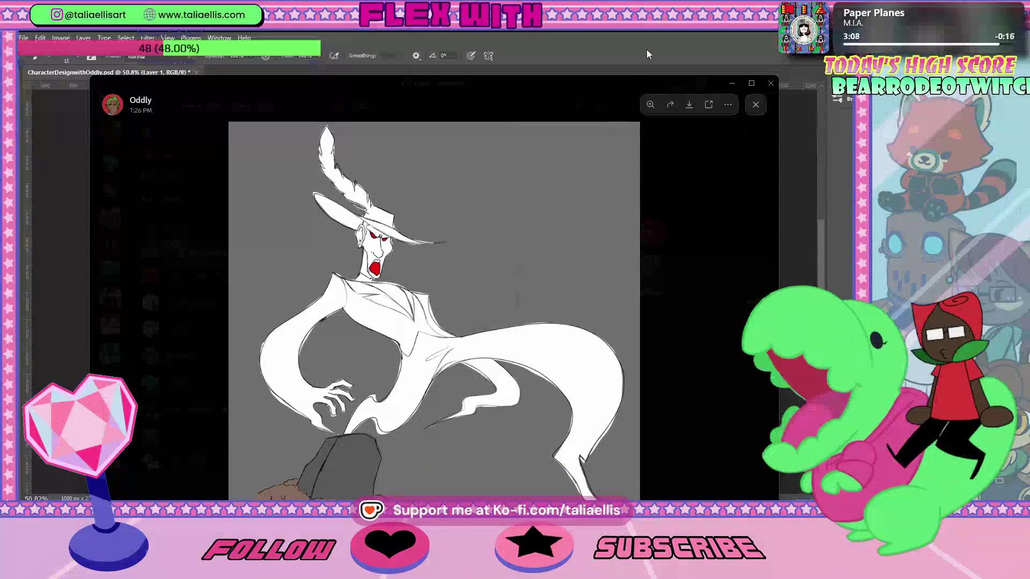
pyautogui.hotkey('alt', 'Tab')
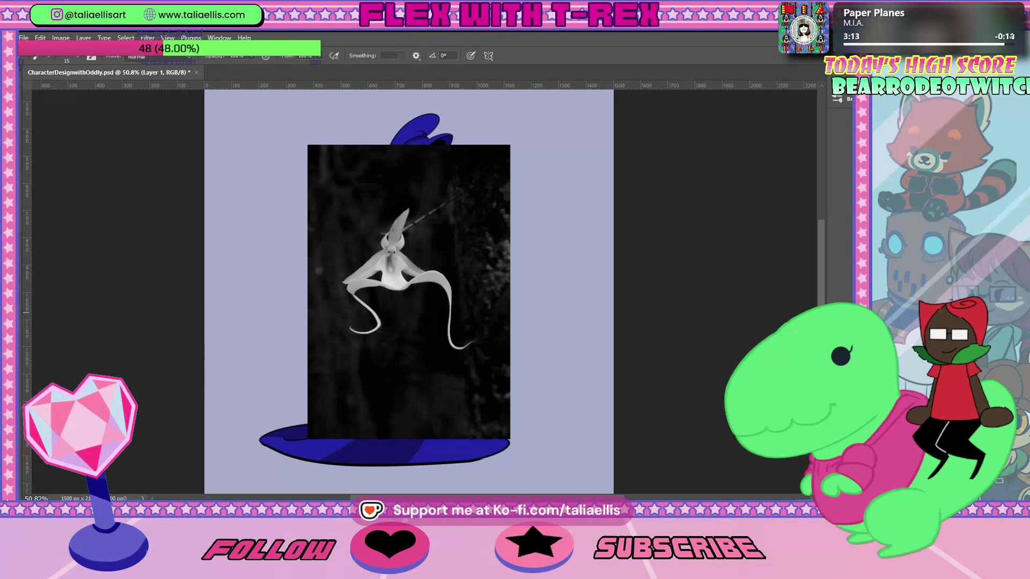
# Hide the blue character drawing and reselect Layer 2 holding the pasted sketch.
pyautogui.hotkey('ctrl', 'z')
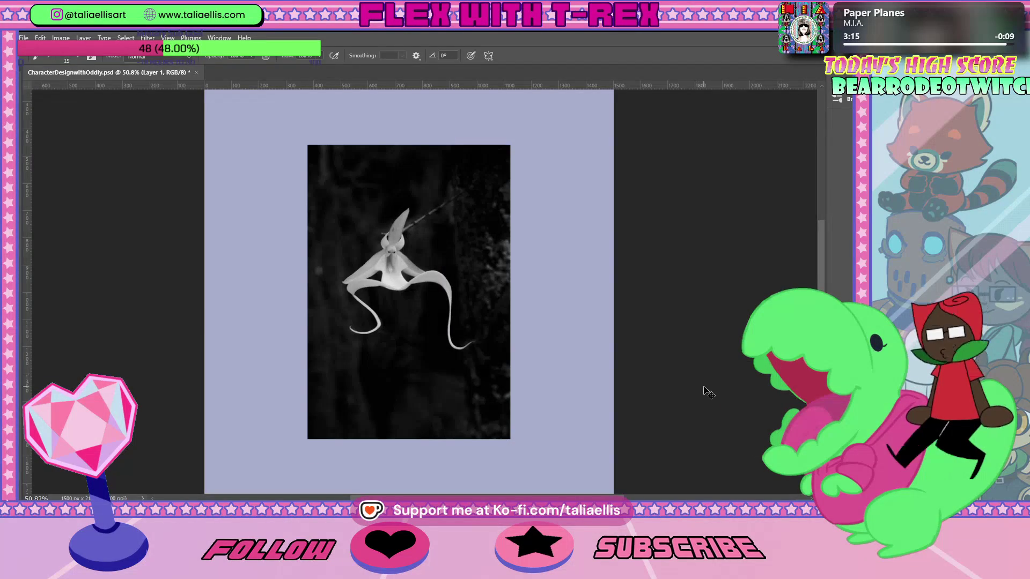
pyautogui.hotkey('ctrl', 'z')
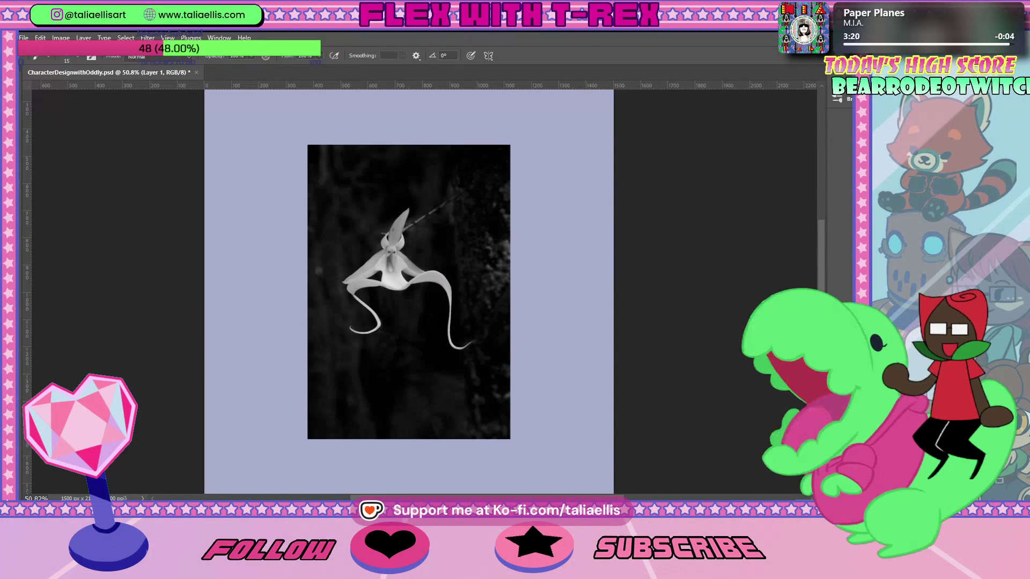
pyautogui.hotkey('ctrl', 'shift', 'z')
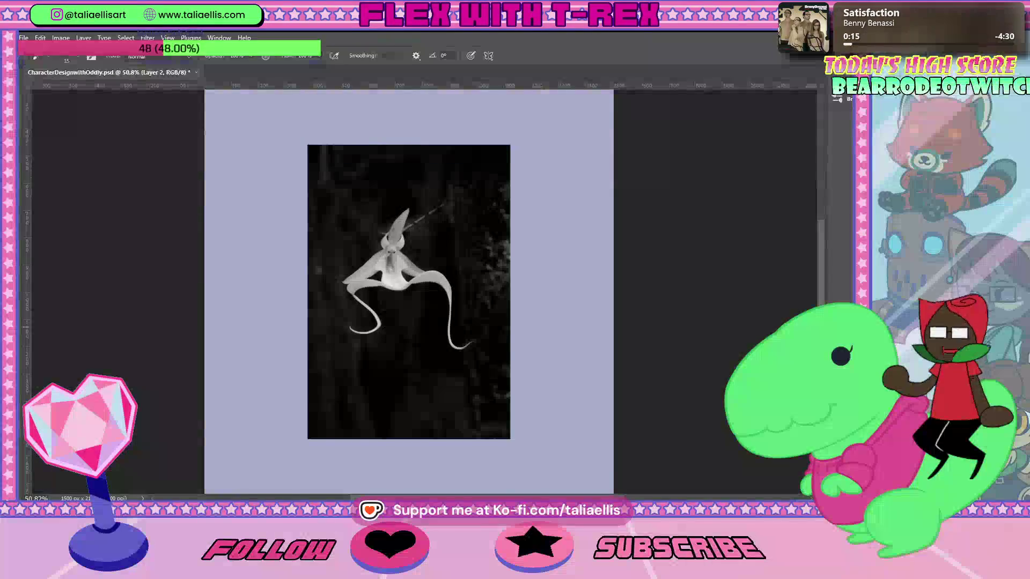
pyautogui.hotkey('ctrl', 't')
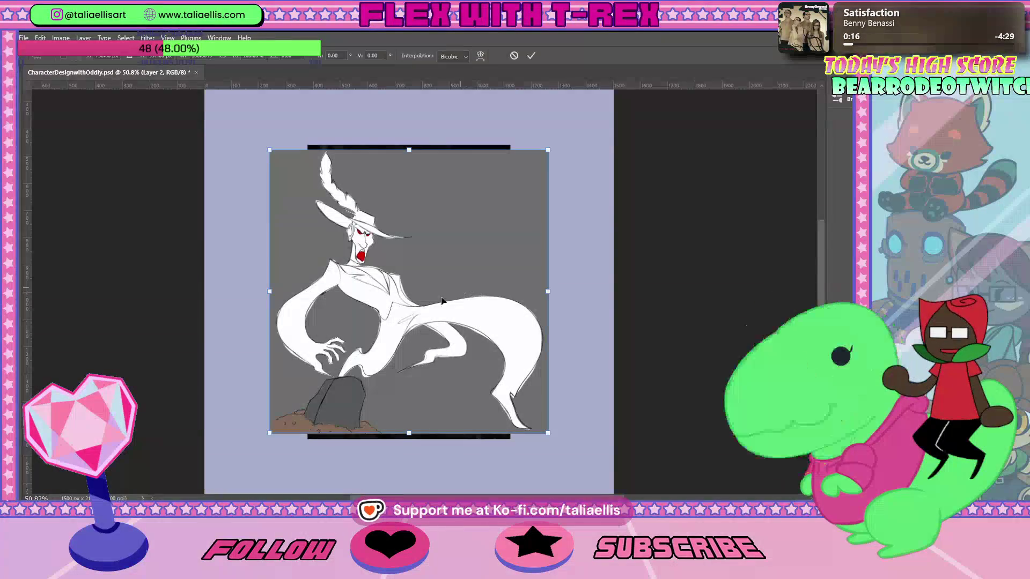
# Shrink the ghost sketch and move it right and down.
pyautogui.moveTo(266, 436); pyautogui.dragTo(328, 376)
pyautogui.moveTo(526, 301)
pyautogui.mouseDown()
pyautogui.moveTo(570, 340)
pyautogui.moveTo(635, 354)
pyautogui.moveTo(589, 347)
pyautogui.mouseUp()
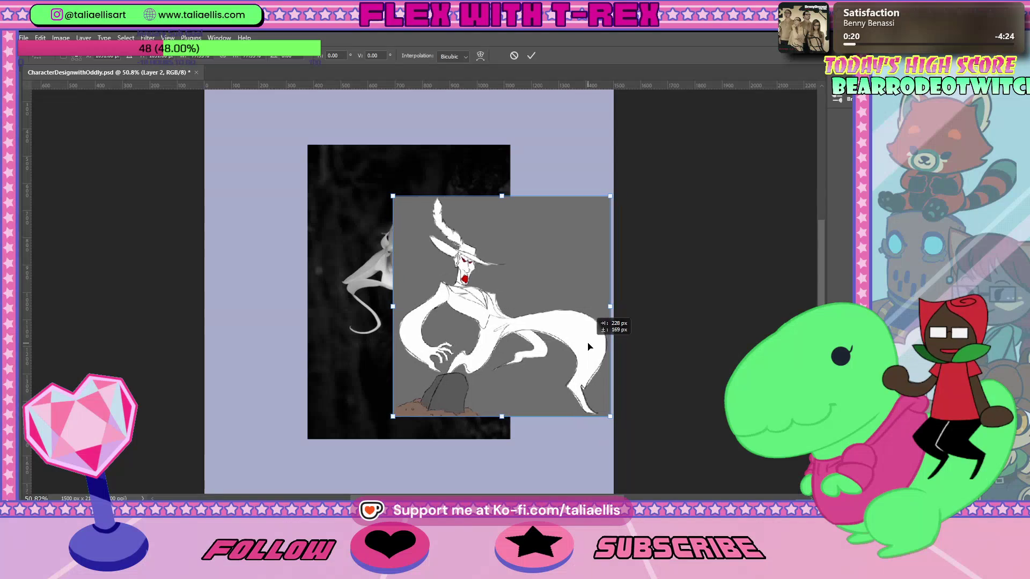
pyautogui.press('Return')
# Shift the orchid photo to the left.
pyautogui.keyDown('ctrl'); pyautogui.click(380, 397); pyautogui.keyUp('ctrl')
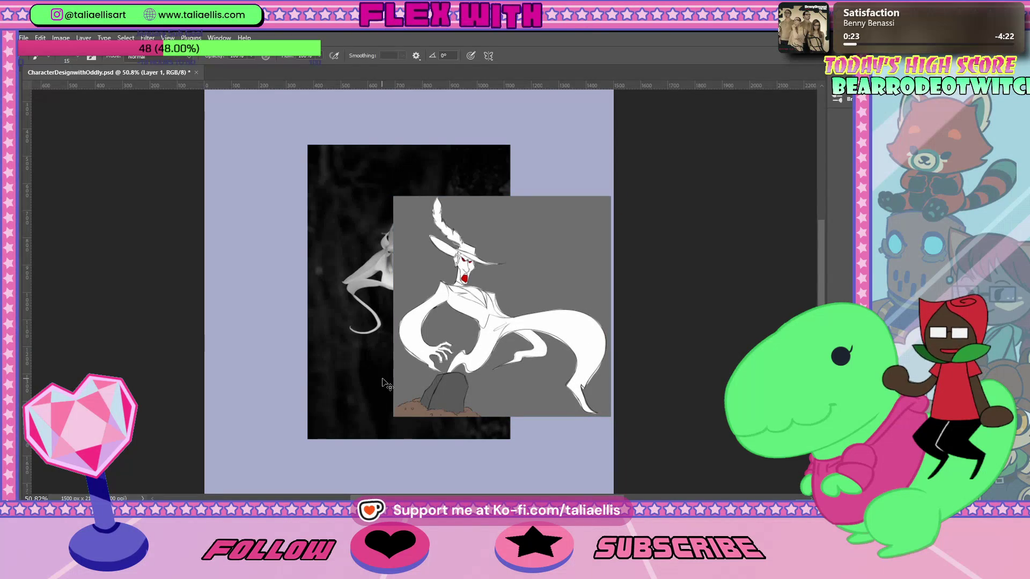
pyautogui.hotkey('ctrl', 't')
pyautogui.moveTo(380, 397); pyautogui.dragTo(289, 397)
pyautogui.press('Return')
# Zoom in on the character sketch and the rock it stands on.
pyautogui.press('b')
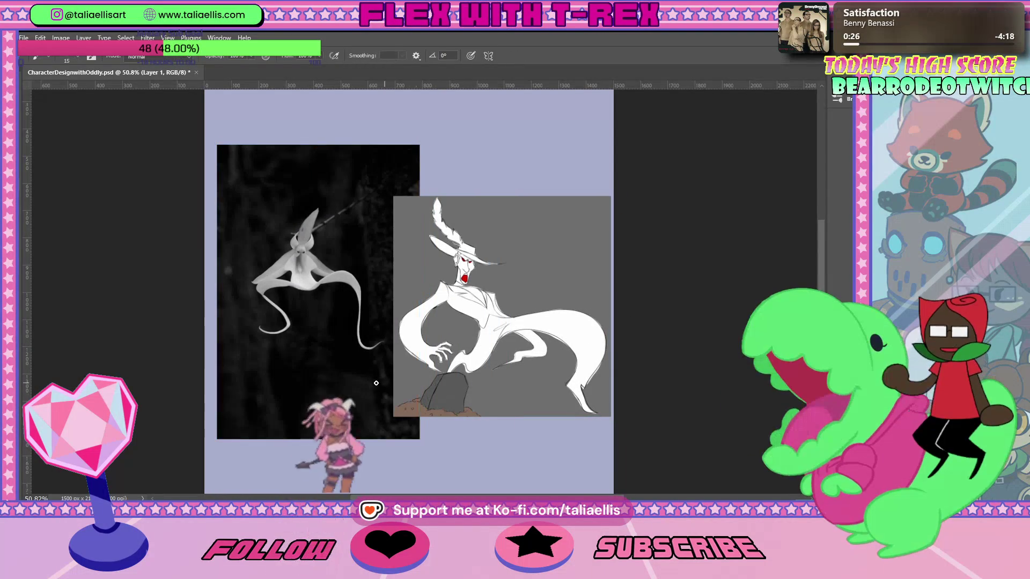
pyautogui.press('z')
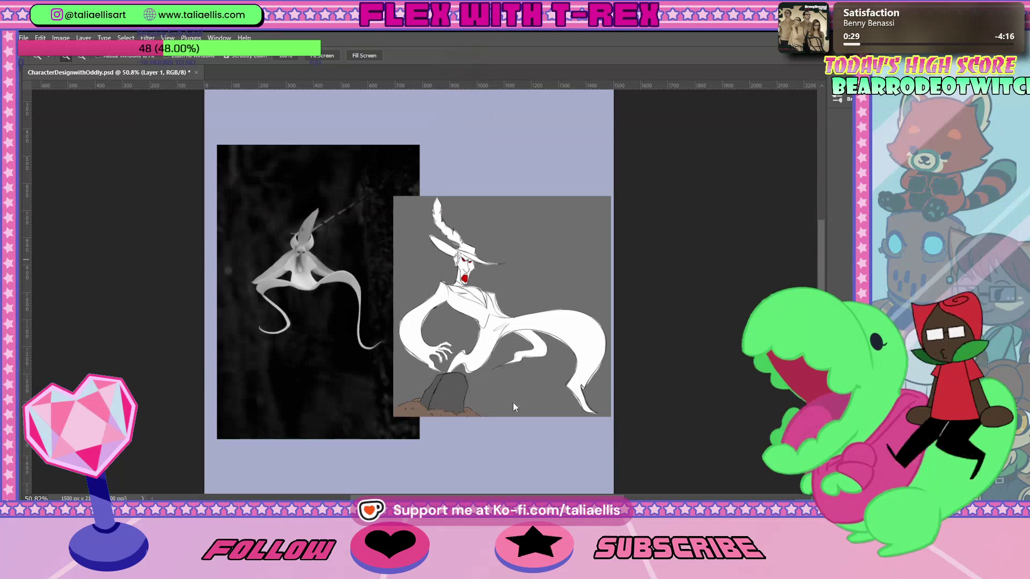
pyautogui.moveTo(449, 412); pyautogui.dragTo(466, 408)
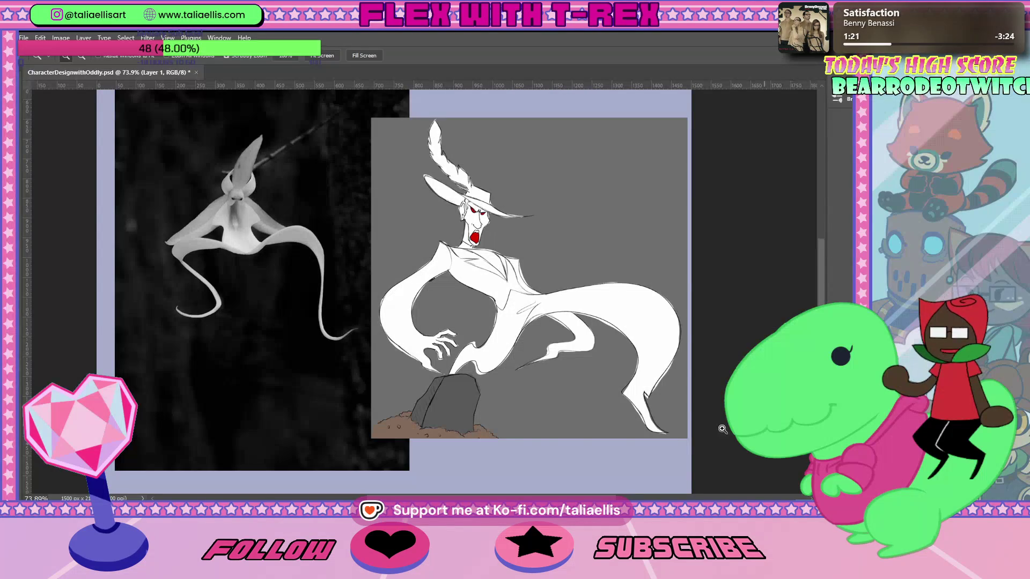
# On a new layer, hand-letter the blue artist credit caption beneath the ghost sketch.
pyautogui.press('b')
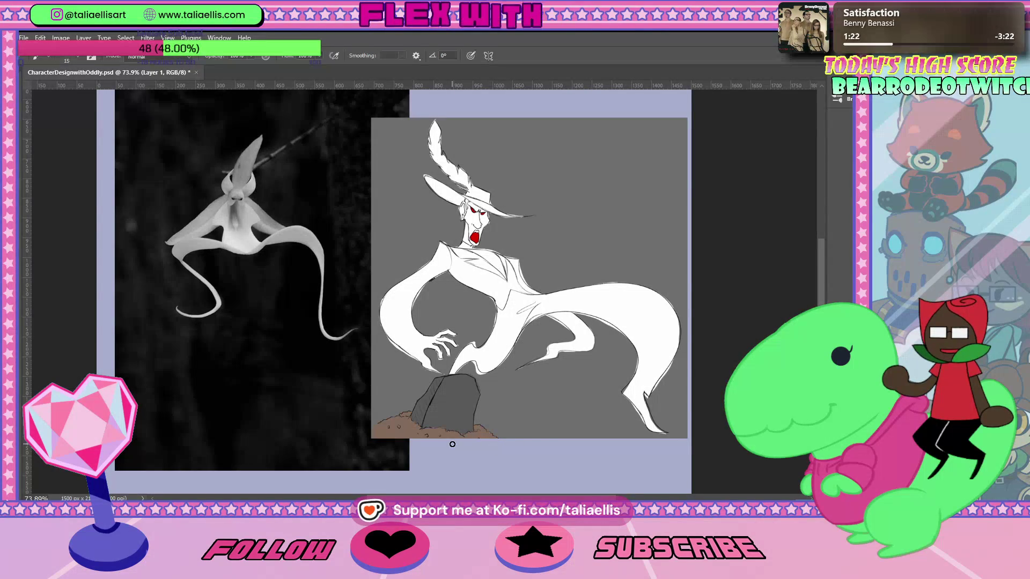
pyautogui.hotkey('ctrl', 'shift', 'alt', 'n')
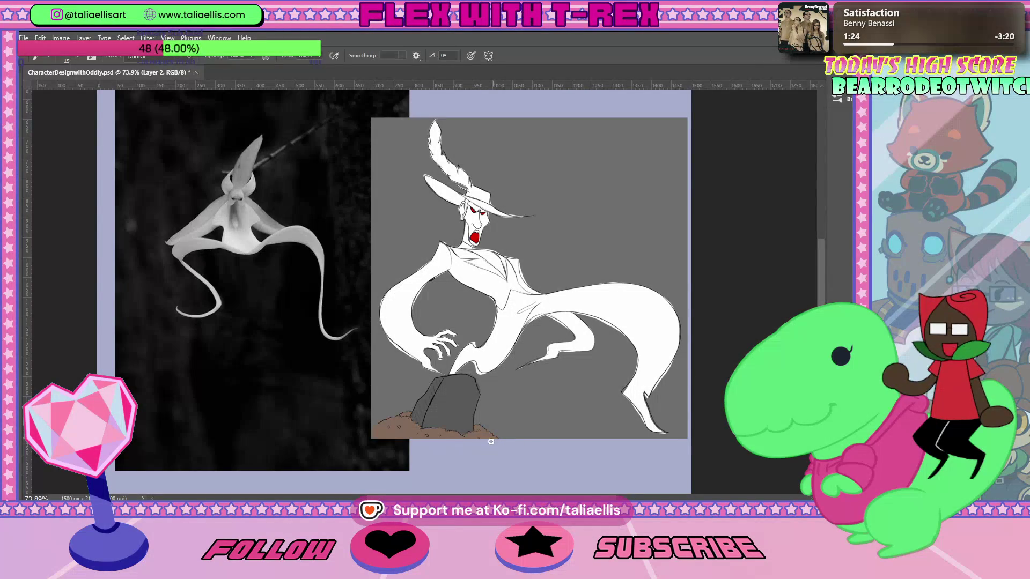
pyautogui.moveTo(430, 444)
pyautogui.mouseDown()
pyautogui.moveTo(501, 457)
pyautogui.moveTo(524, 443)
pyautogui.mouseUp()
pyautogui.click(457, 454)
pyautogui.moveTo(518, 444)
pyautogui.mouseDown()
pyautogui.moveTo(517, 458)
pyautogui.moveTo(566, 459)
pyautogui.mouseUp()
pyautogui.moveTo(561, 444)
pyautogui.mouseDown()
pyautogui.moveTo(572, 443)
pyautogui.moveTo(576, 460)
pyautogui.mouseUp()
pyautogui.moveTo(577, 444); pyautogui.dragTo(585, 459)
pyautogui.moveTo(588, 444); pyautogui.dragTo(588, 459)
pyautogui.moveTo(589, 445)
pyautogui.mouseDown()
pyautogui.moveTo(589, 460)
pyautogui.moveTo(602, 450)
pyautogui.moveTo(660, 459)
pyautogui.moveTo(671, 443)
pyautogui.moveTo(670, 459)
pyautogui.mouseUp()
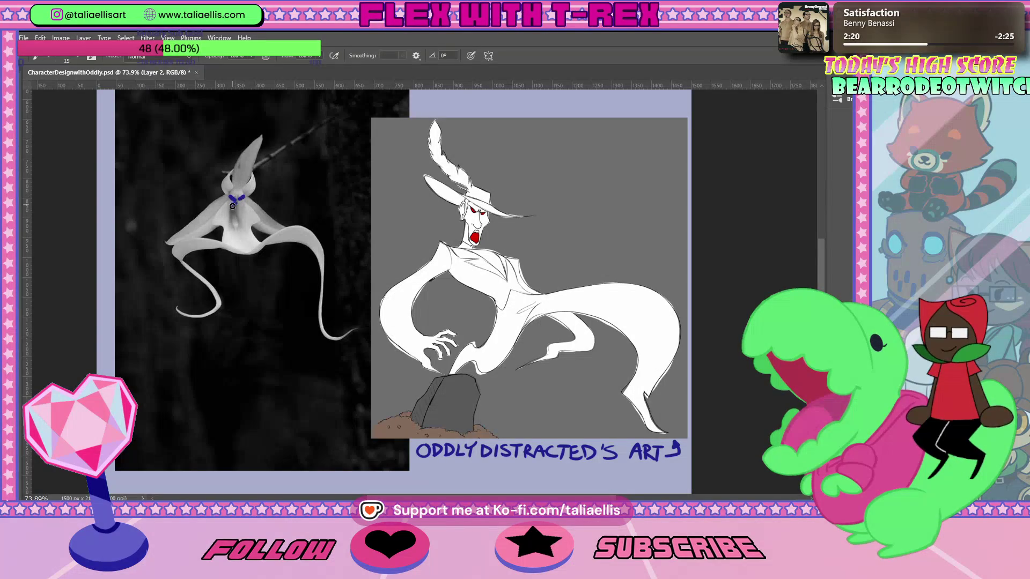
# Draw temporary blue comparison strokes over the orchid petal and the figure, undoing each one.
pyautogui.moveTo(266, 202)
pyautogui.mouseDown()
pyautogui.moveTo(394, 203)
pyautogui.moveTo(378, 217)
pyautogui.mouseUp()
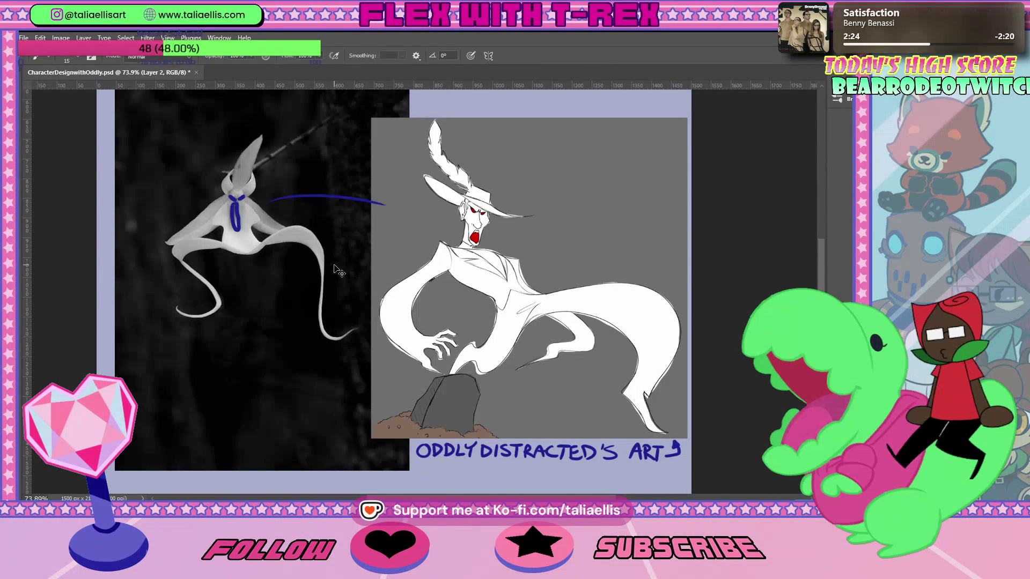
pyautogui.hotkey('ctrl', 'z')
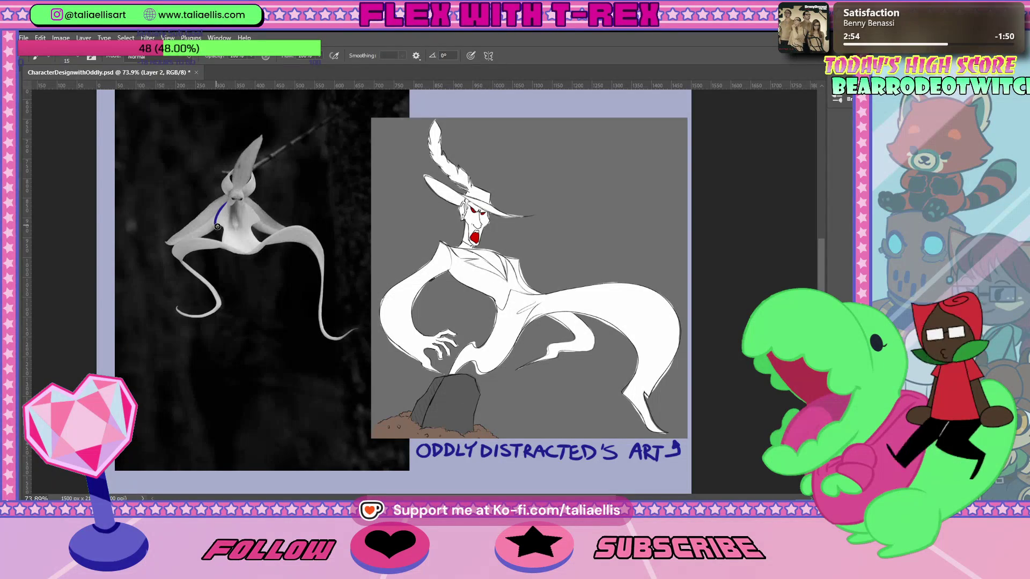
pyautogui.moveTo(222, 245); pyautogui.dragTo(375, 339)
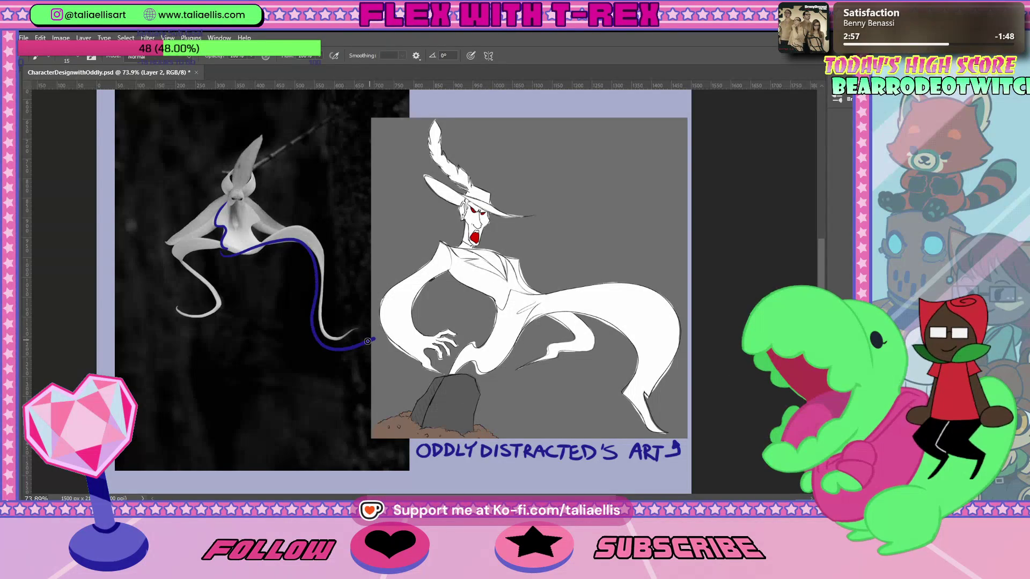
pyautogui.hotkey('ctrl', 'z')
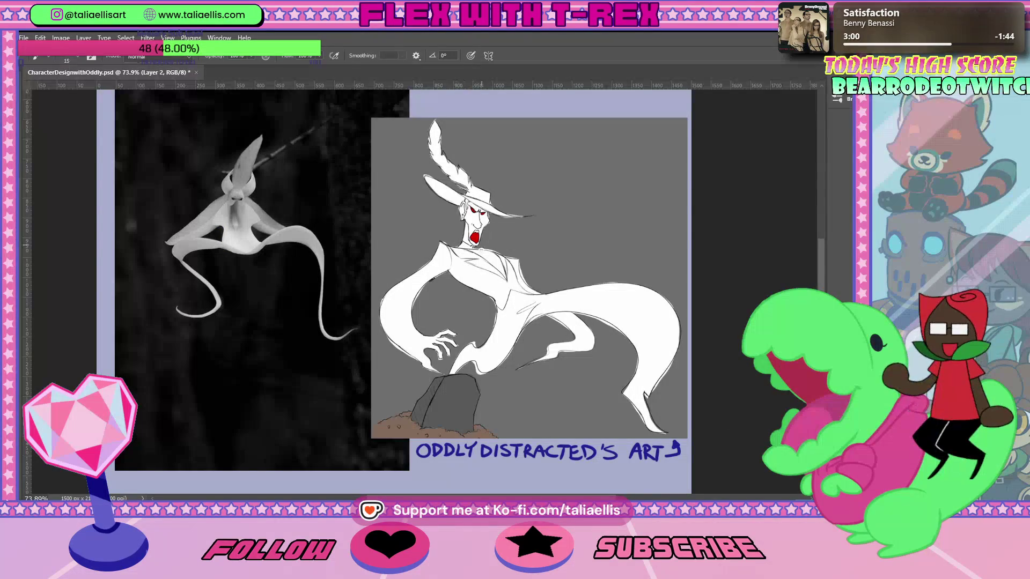
pyautogui.moveTo(474, 279)
pyautogui.mouseDown()
pyautogui.moveTo(485, 294)
pyautogui.moveTo(471, 360)
pyautogui.mouseUp()
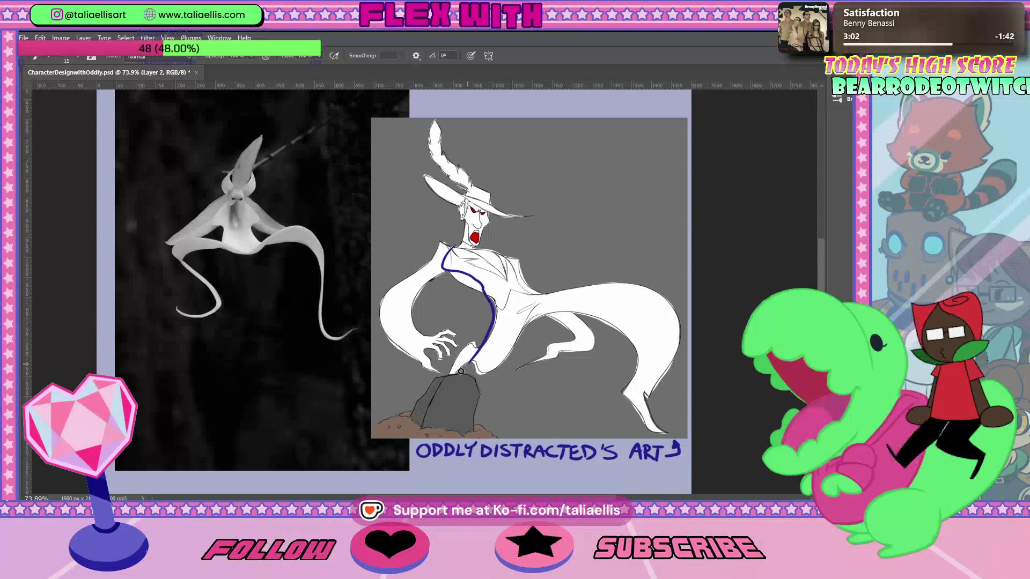
pyautogui.moveTo(498, 310); pyautogui.dragTo(652, 396)
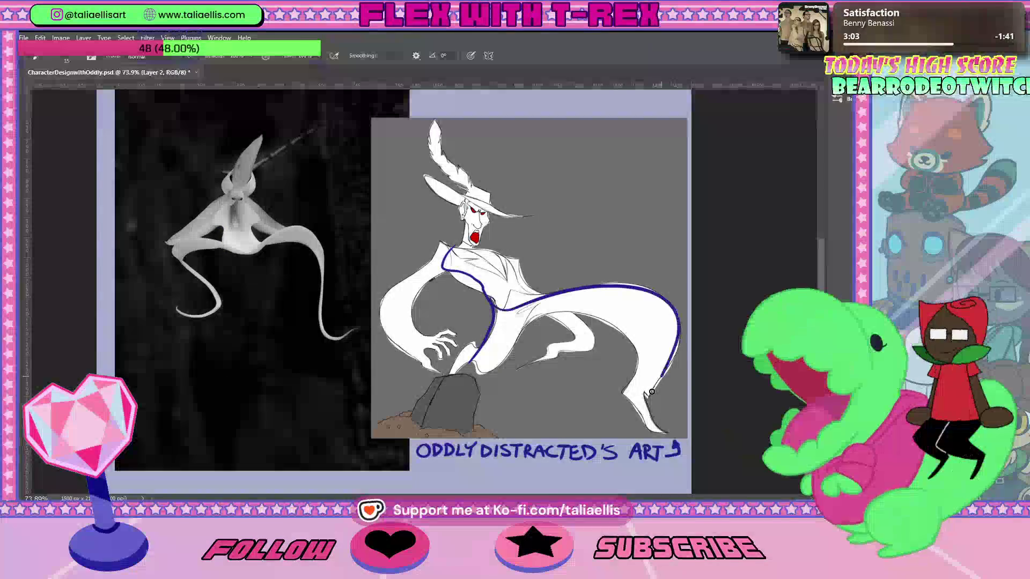
pyautogui.hotkey('ctrl', 'z')
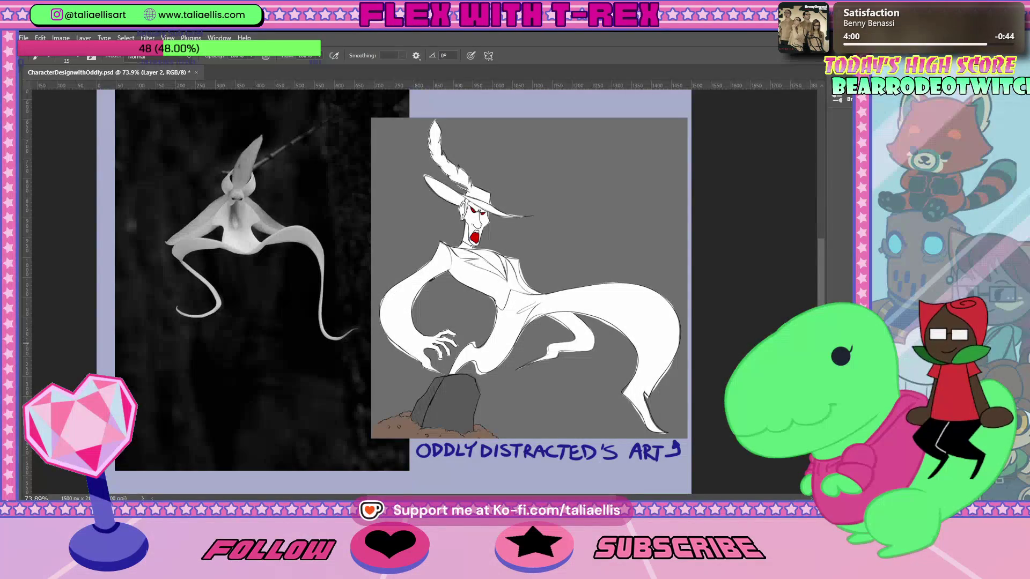
pyautogui.hotkey('alt', '[')
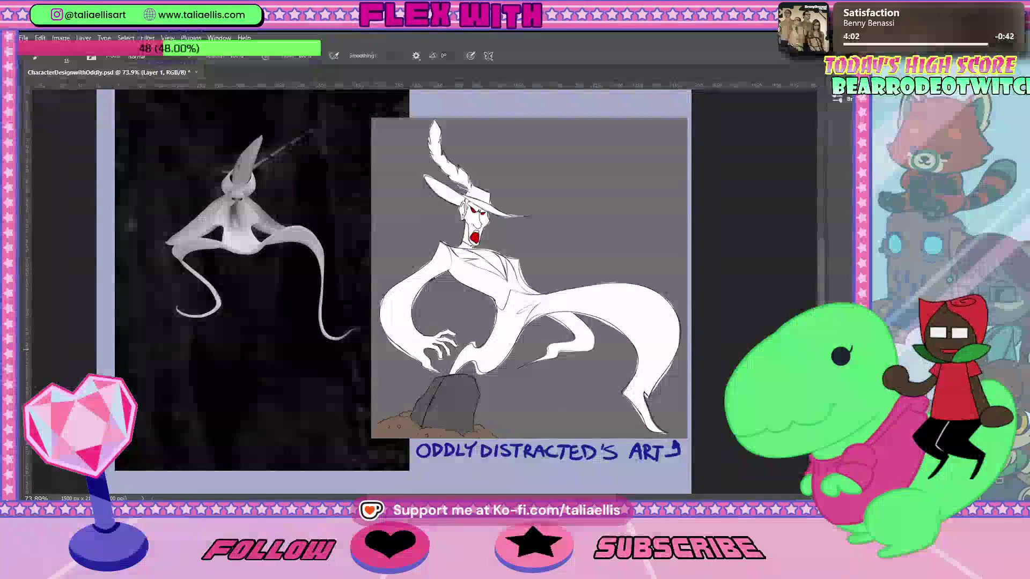
# Delete the orchid photo and borrowed sketch, bring back the character art, and fit the canvas.
pyautogui.hotkey('ctrl', 'alt', 'a')
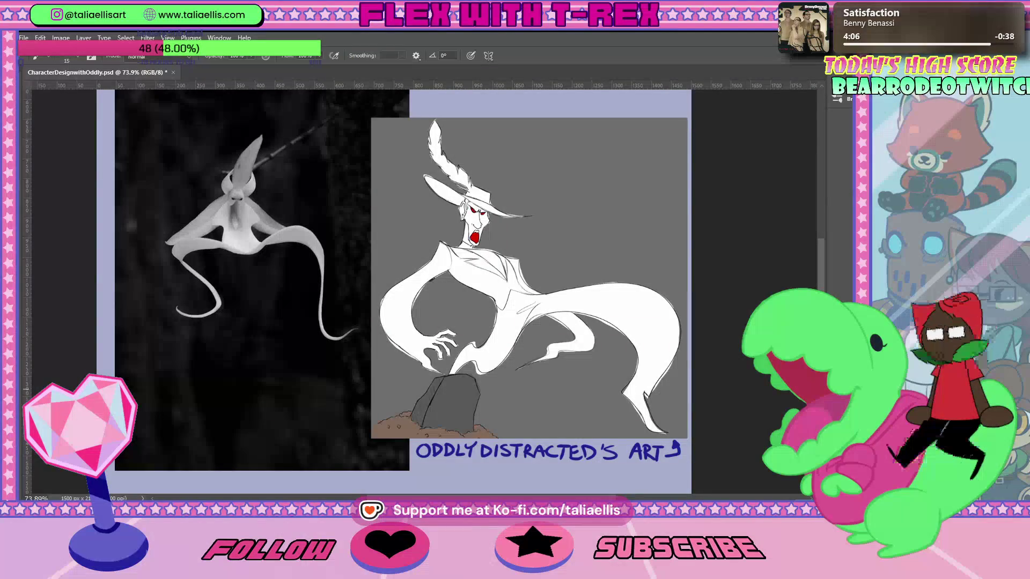
pyautogui.press('Delete')
pyautogui.press('Delete')
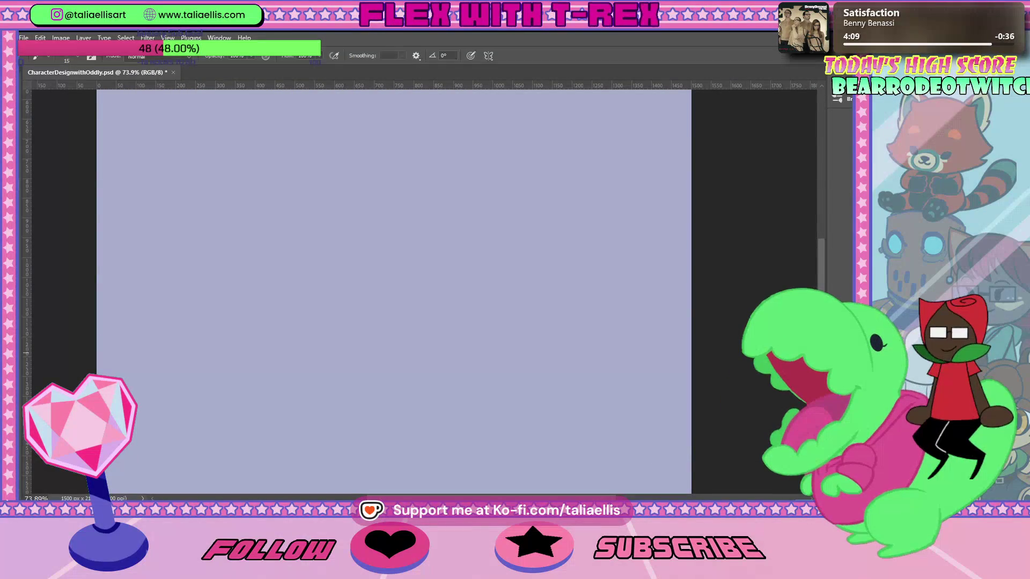
pyautogui.hotkey('ctrl', 'z')
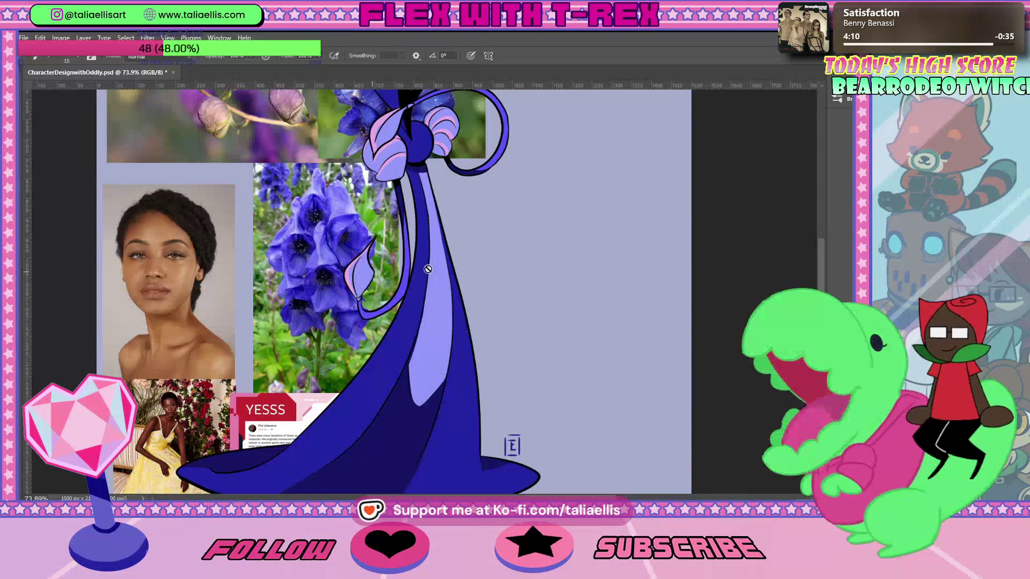
pyautogui.scroll(3, 394, 290)
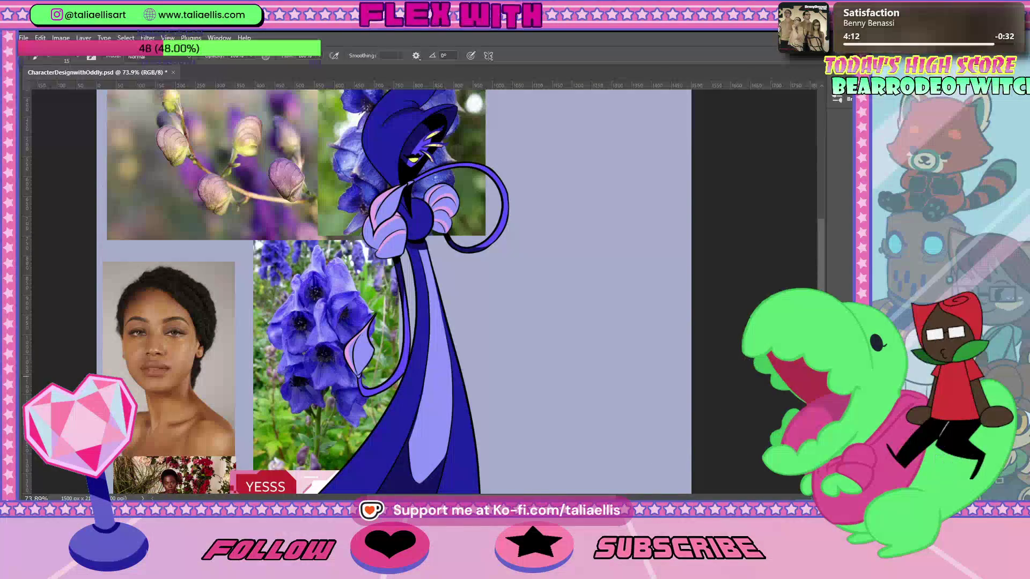
pyautogui.hotkey('ctrl', '0')
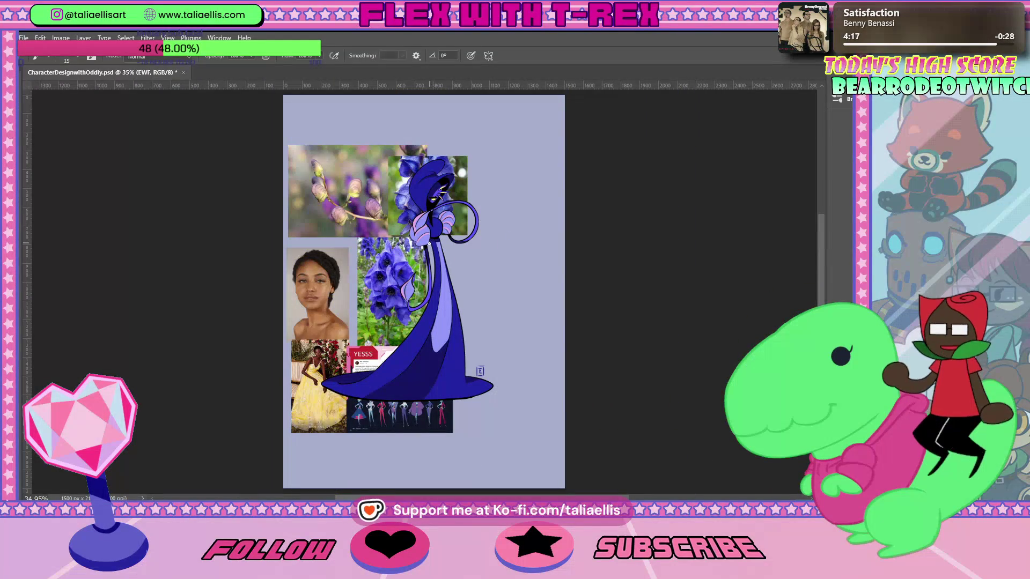
# Clear the portrait and dress reference photos, keeping and repositioning the purple flower photo.
pyautogui.press('m')
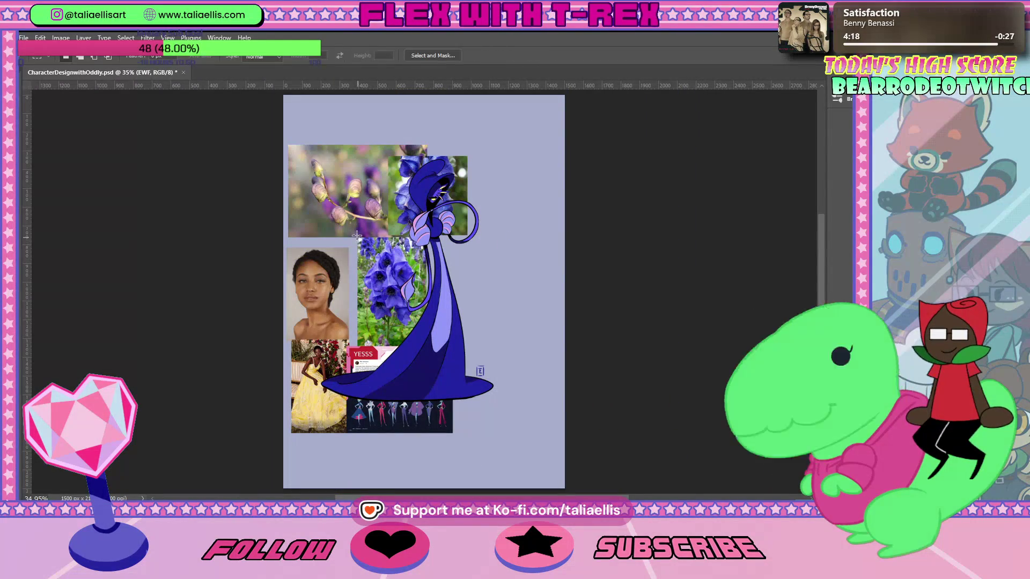
pyautogui.moveTo(357, 236)
pyautogui.mouseDown()
pyautogui.moveTo(437, 324)
pyautogui.moveTo(443, 354)
pyautogui.mouseUp()
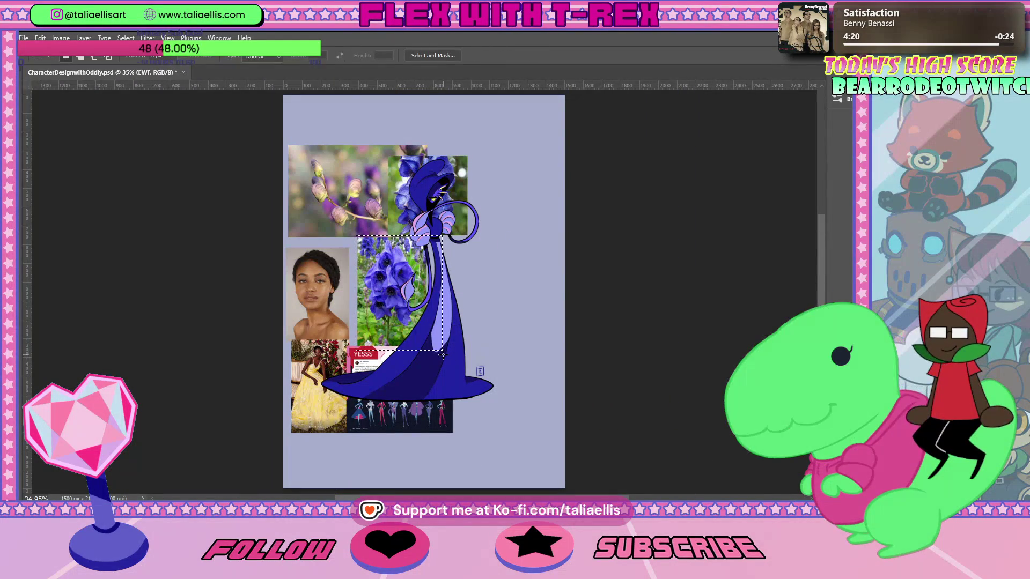
pyautogui.press('Delete')
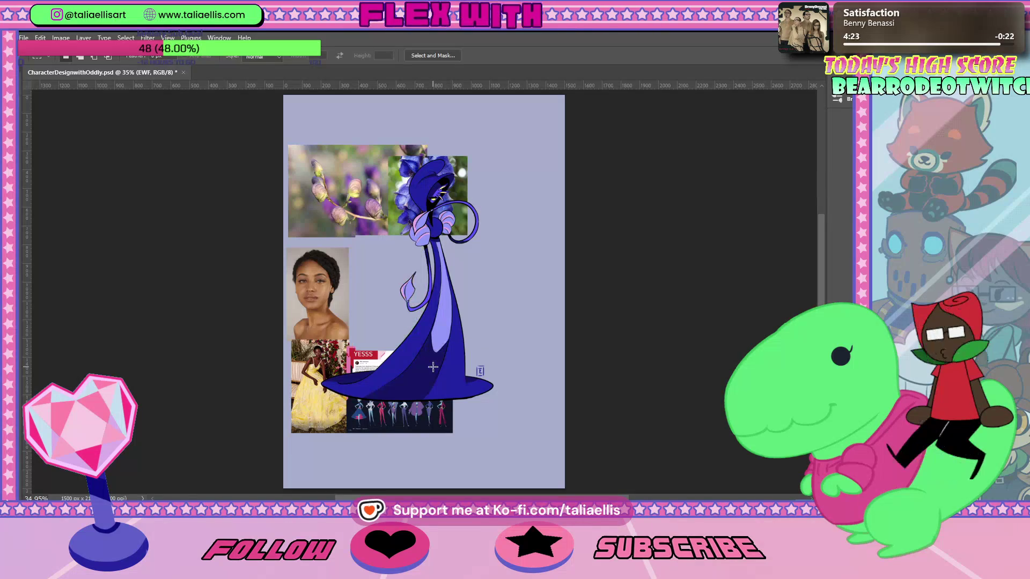
pyautogui.hotkey('ctrl', 'd')
pyautogui.press('Delete')
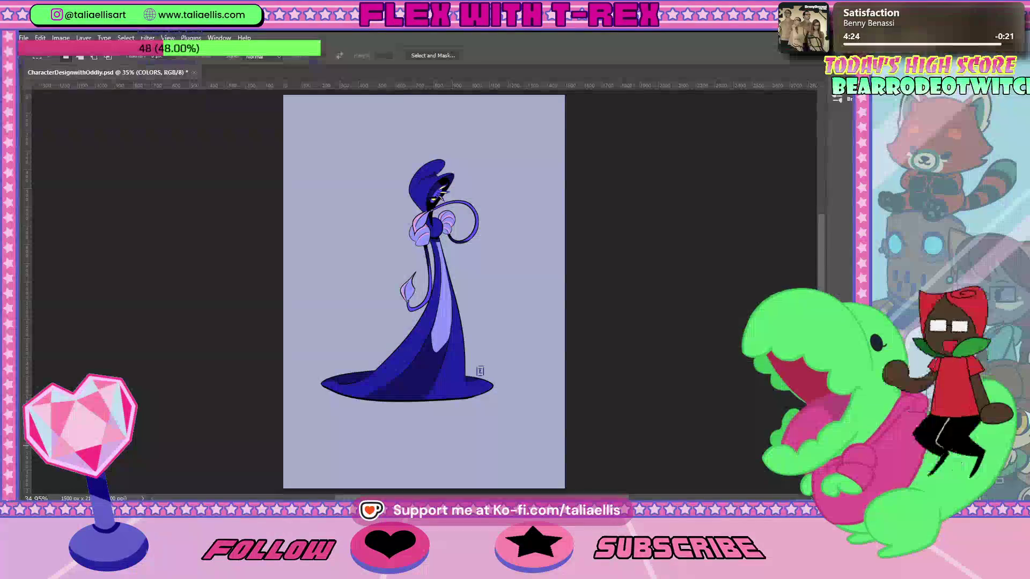
pyautogui.hotkey('ctrl', 'z')
pyautogui.press('Delete')
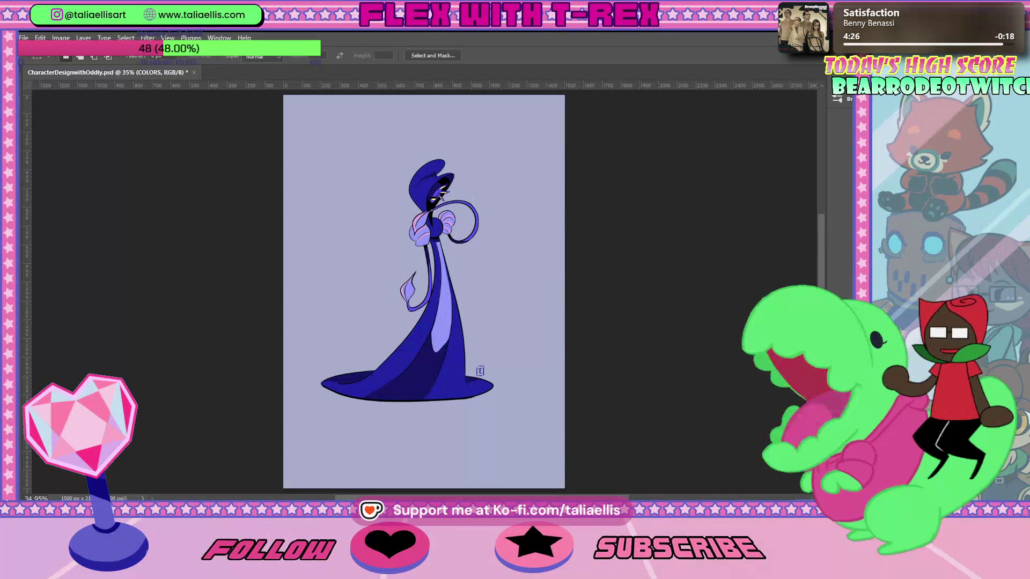
pyautogui.hotkey('ctrl', 'z')
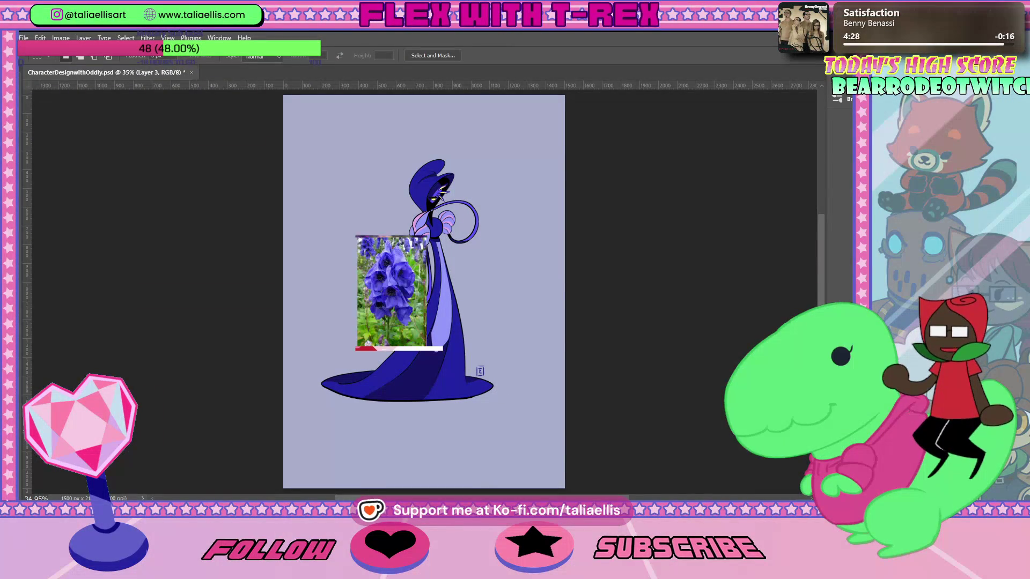
pyautogui.moveTo(405, 321)
pyautogui.mouseDown()
pyautogui.moveTo(367, 287)
pyautogui.moveTo(398, 248)
pyautogui.moveTo(356, 279)
pyautogui.moveTo(367, 255)
pyautogui.moveTo(410, 255)
pyautogui.mouseUp()
pyautogui.press('Return')
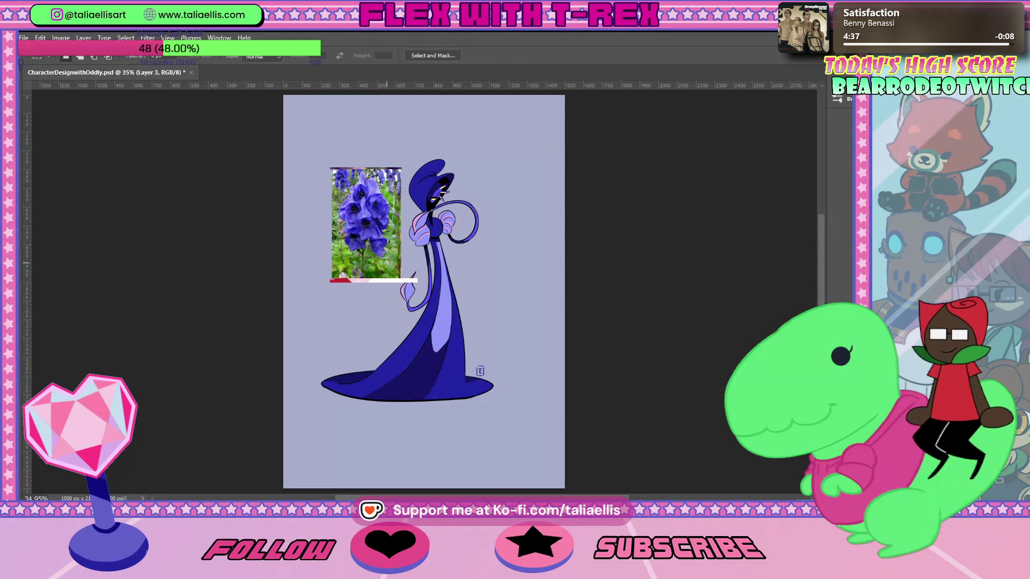
# Zoom in around the figure's chest and snip the whole document window.
pyautogui.press('z')
pyautogui.moveTo(450, 229); pyautogui.dragTo(480, 227)
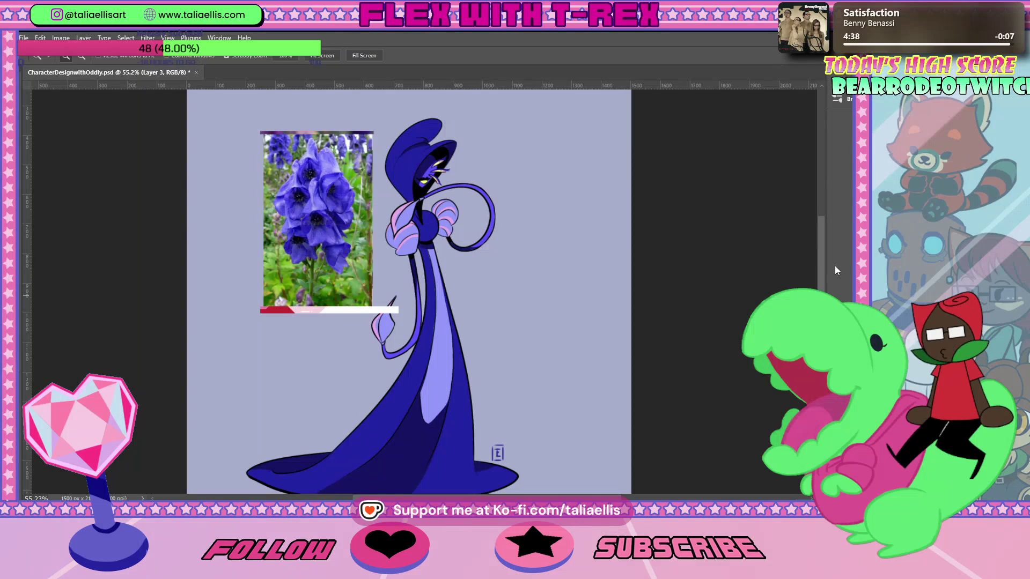
pyautogui.moveTo(822, 255); pyautogui.dragTo(823, 262)
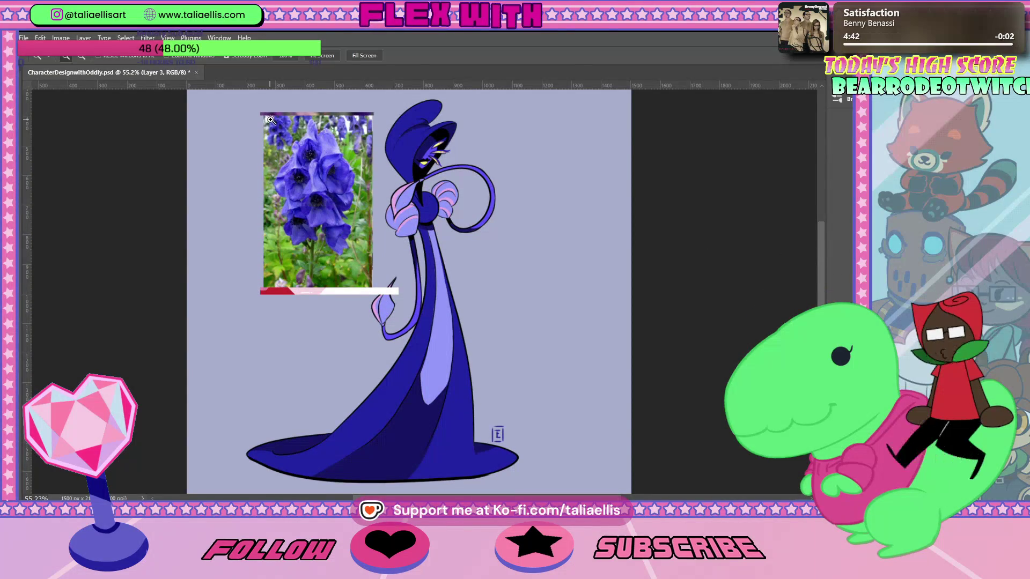
pyautogui.press('super+shift+s')
pyautogui.click(243, 98)
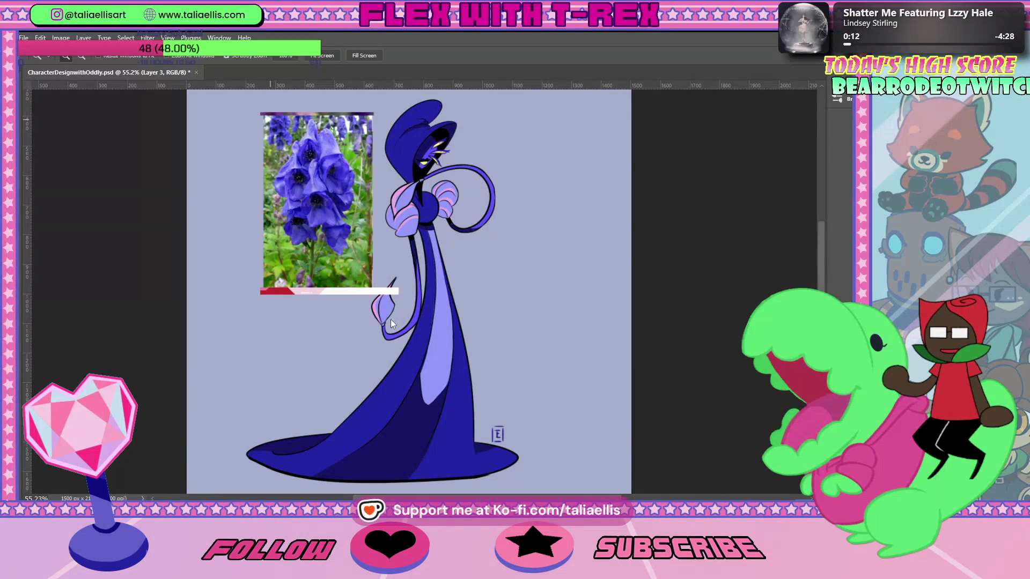
# Erase the stray white bar right of the flower photo, then snip the canvas area.
pyautogui.press('e')
pyautogui.click(376, 294)
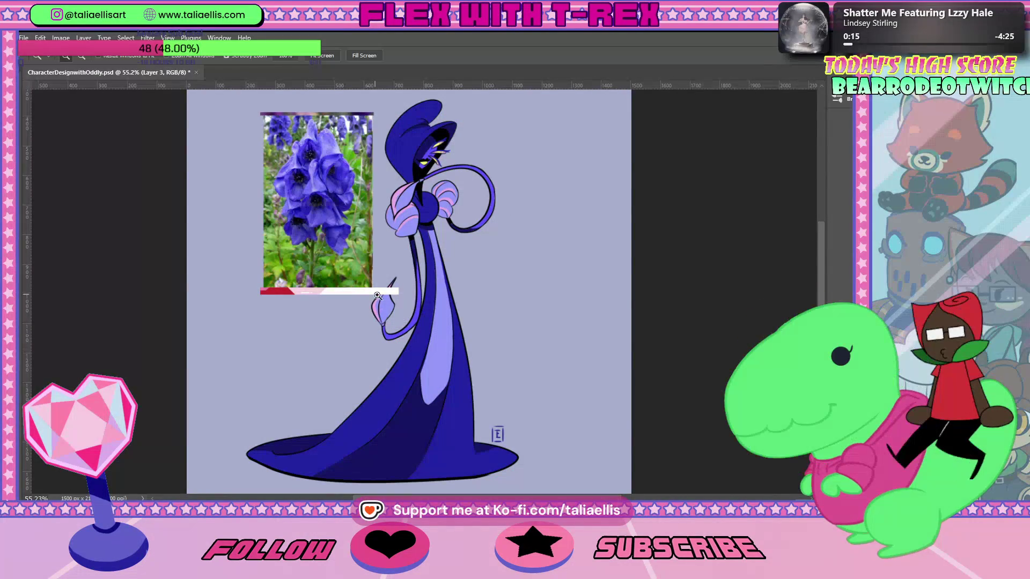
pyautogui.moveTo(378, 291); pyautogui.dragTo(398, 290)
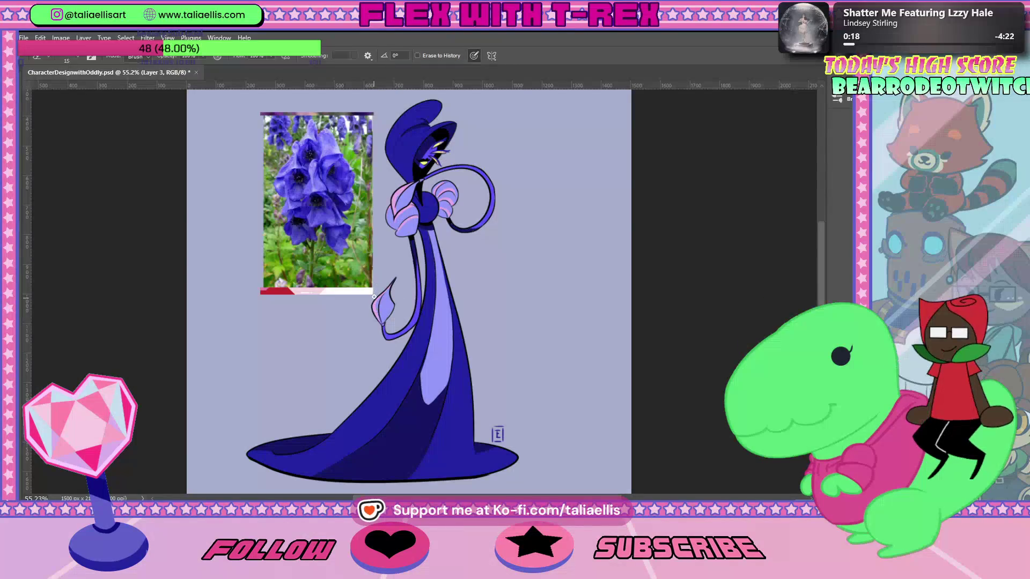
pyautogui.click(374, 295)
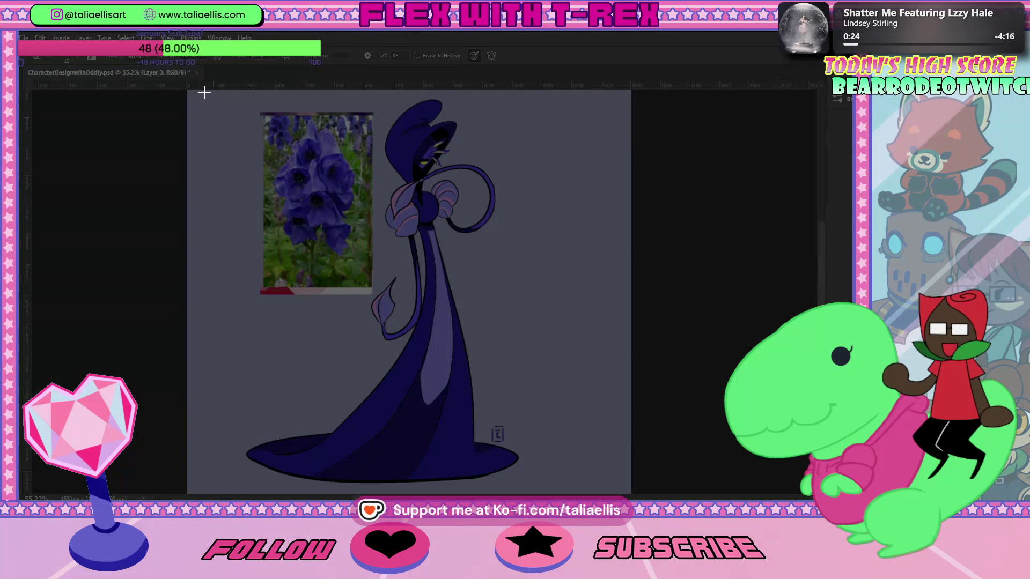
pyautogui.moveTo(201, 92)
pyautogui.mouseDown()
pyautogui.moveTo(592, 494)
pyautogui.moveTo(575, 484)
pyautogui.mouseUp()
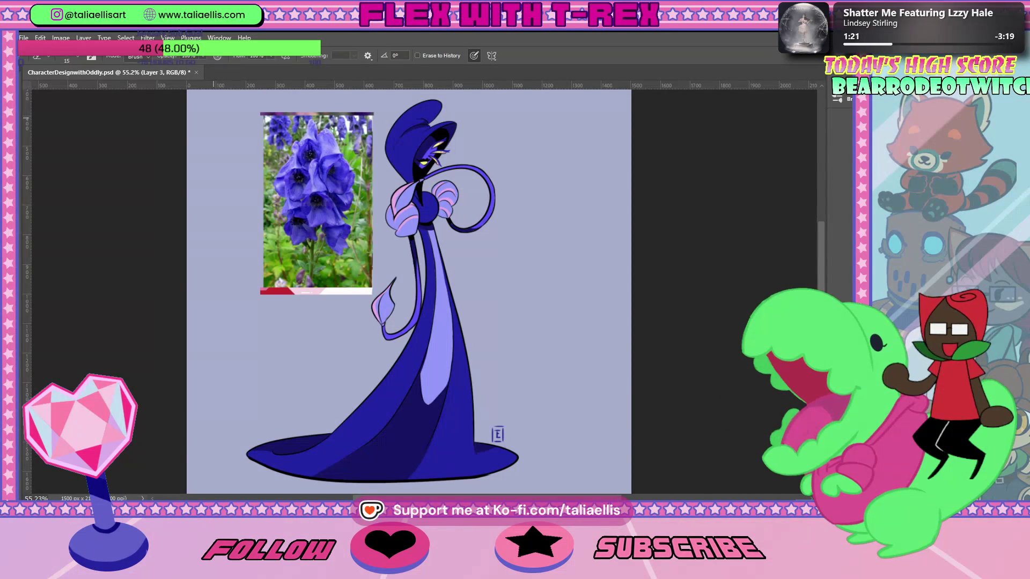
pyautogui.press('z')
pyautogui.click(314, 156)
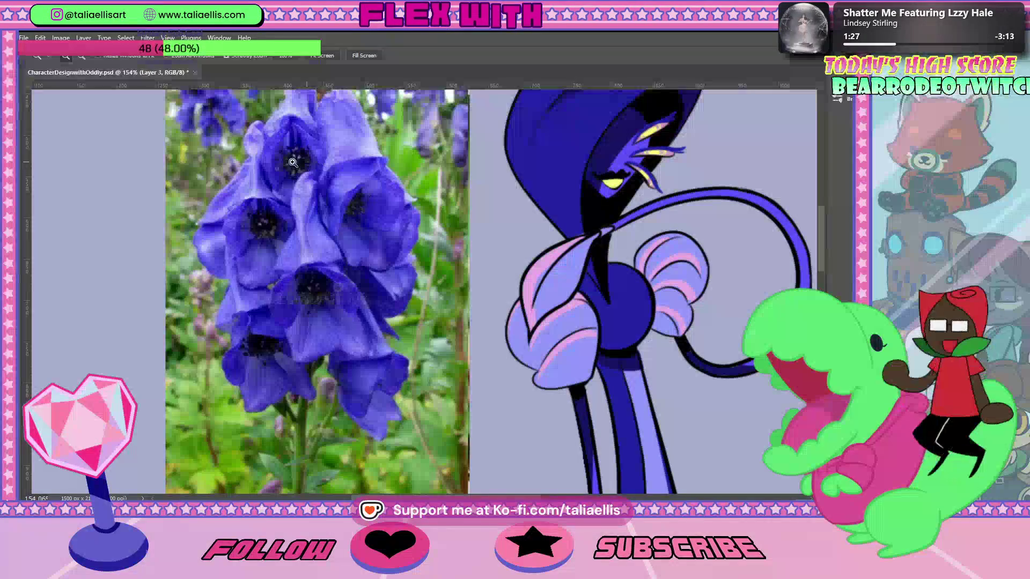
pyautogui.hotkey('ctrl', '1')
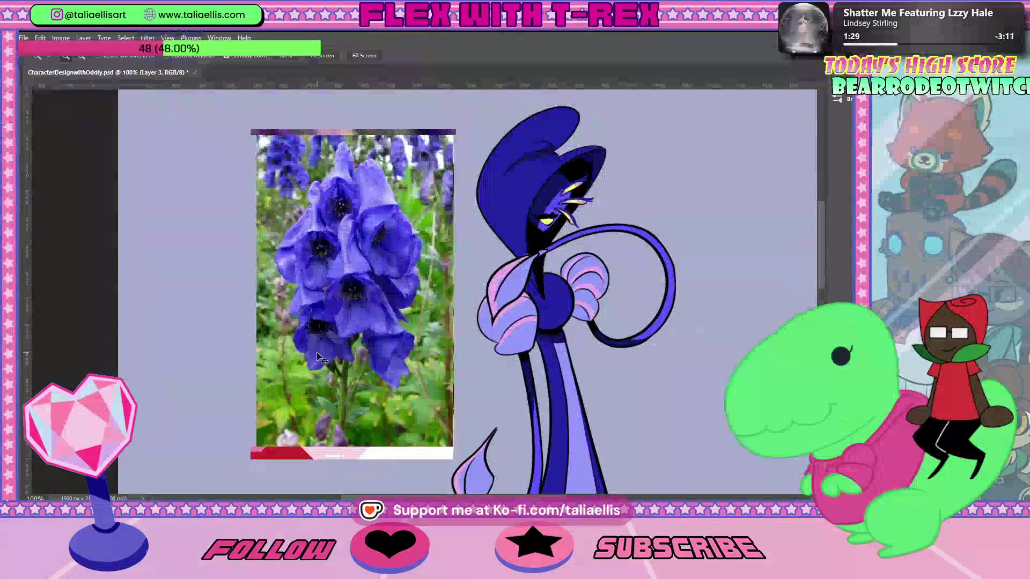
pyautogui.hotkey('ctrl', '0')
pyautogui.click(458, 291)
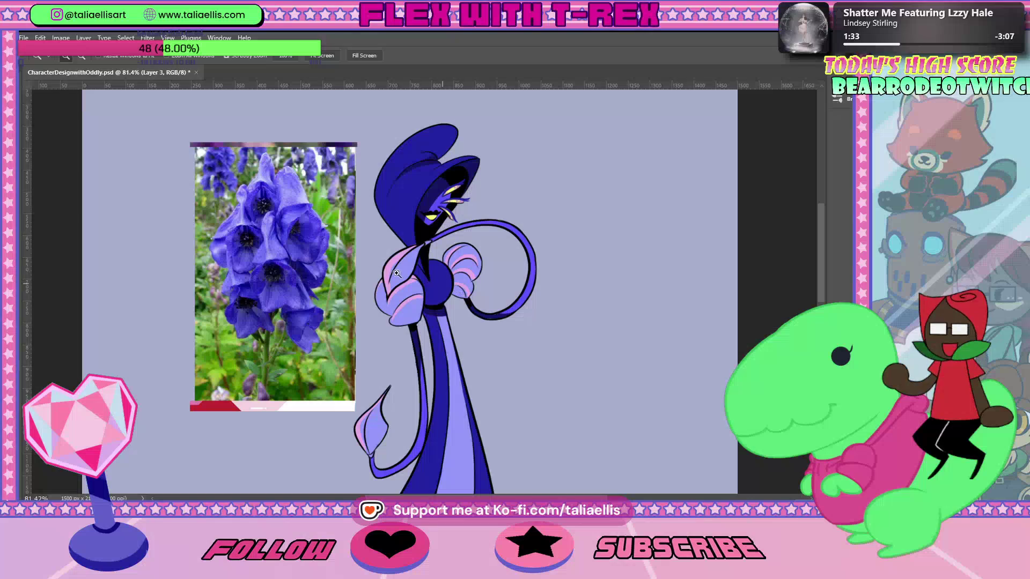
pyautogui.scroll(-5, 587, 338)
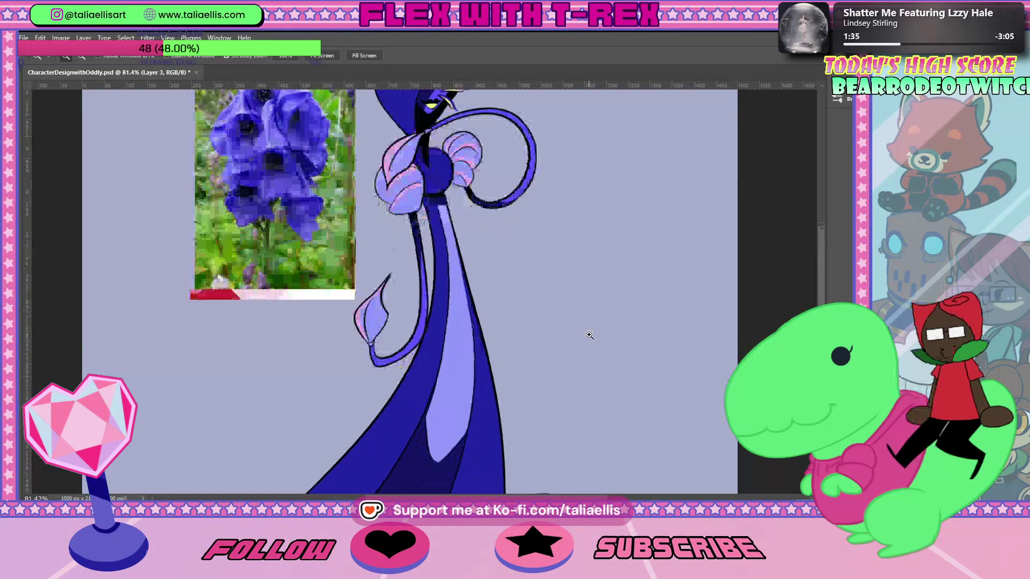
pyautogui.scroll(5, 589, 336)
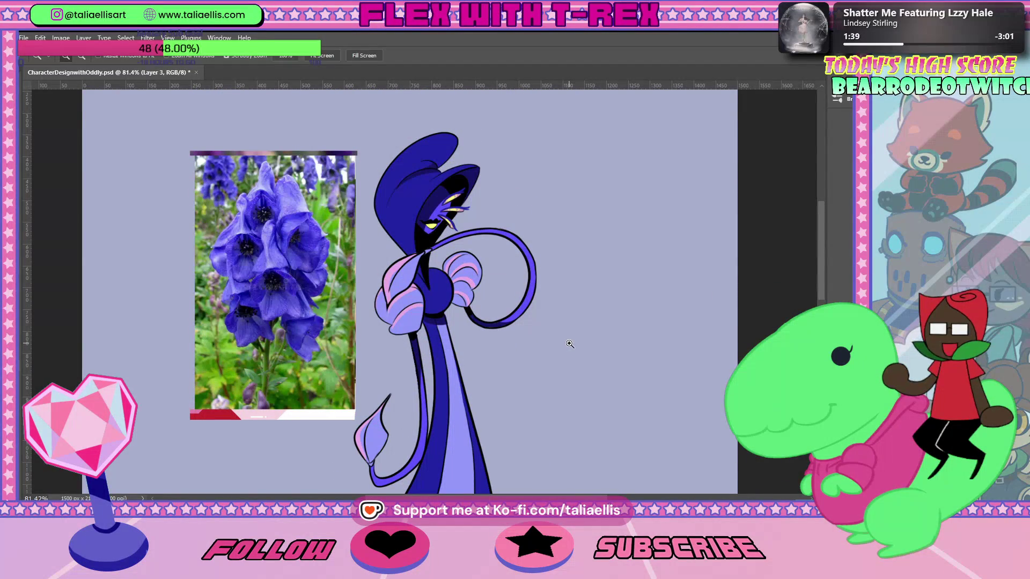
pyautogui.hotkey('ctrl', '-')
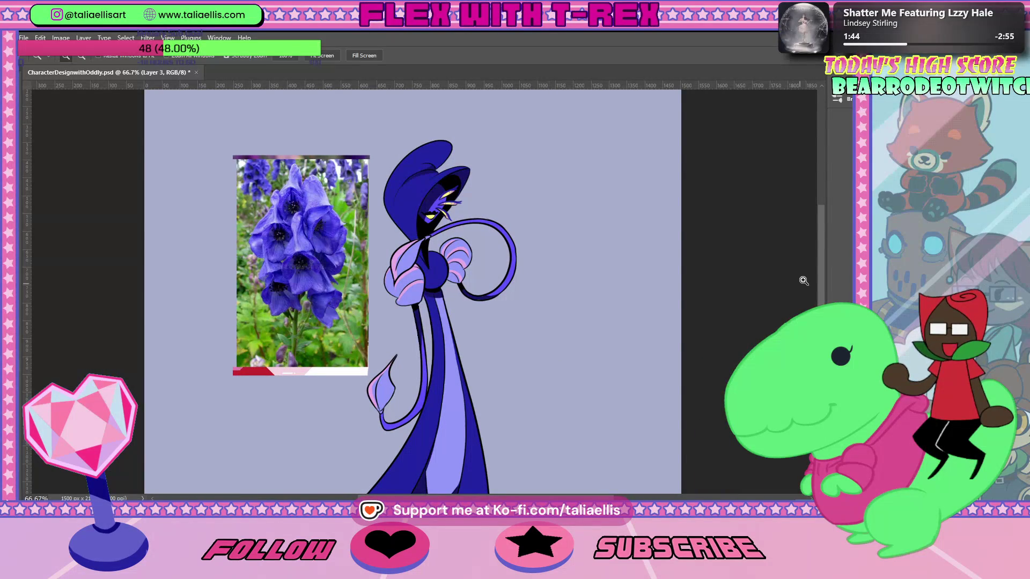
pyautogui.moveTo(820, 237); pyautogui.dragTo(821, 257)
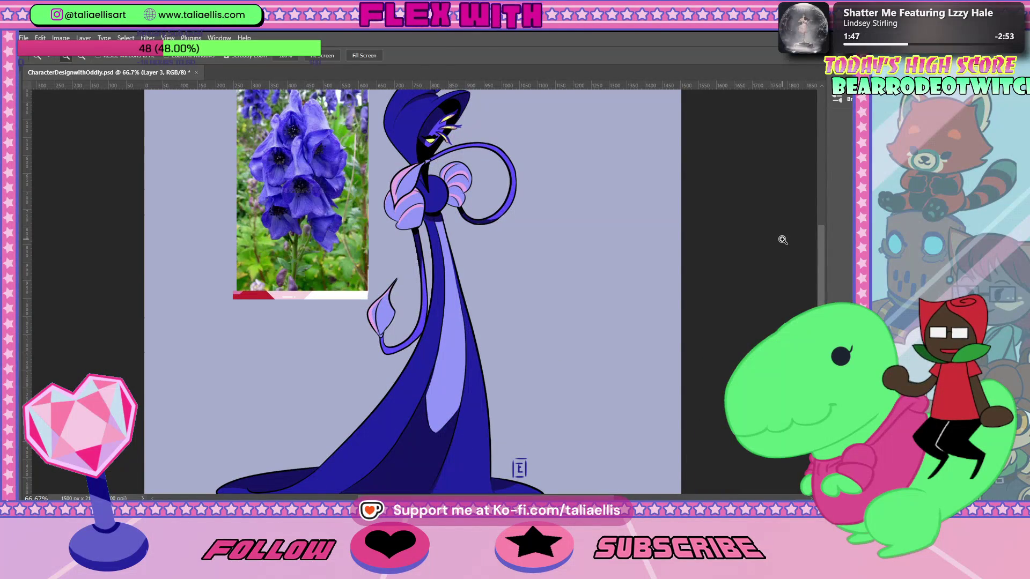
pyautogui.hotkey('ctrl', '-')
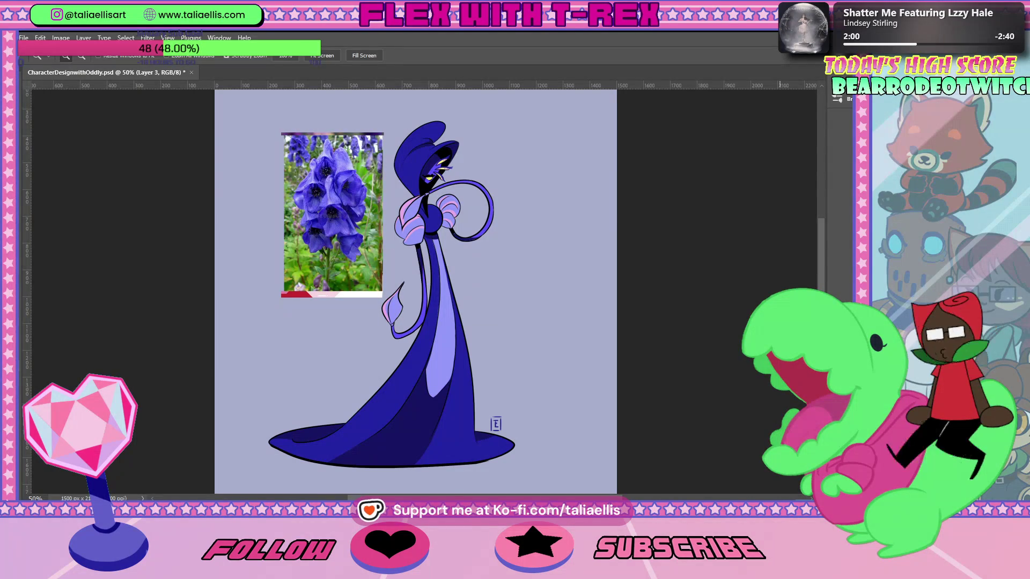
pyautogui.hotkey('ctrl', 'z')
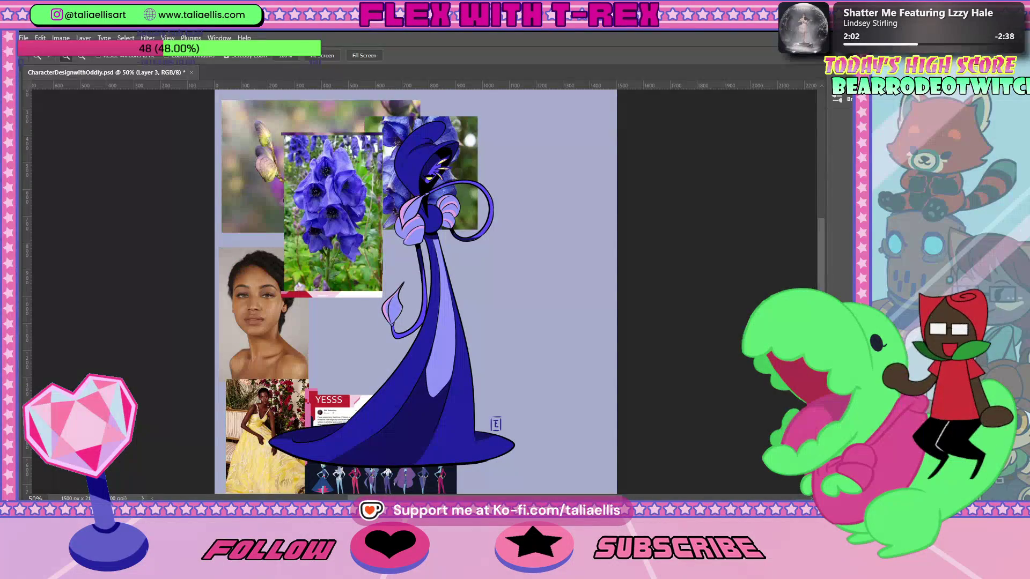
pyautogui.hotkey('ctrl', 'shift', 'z')
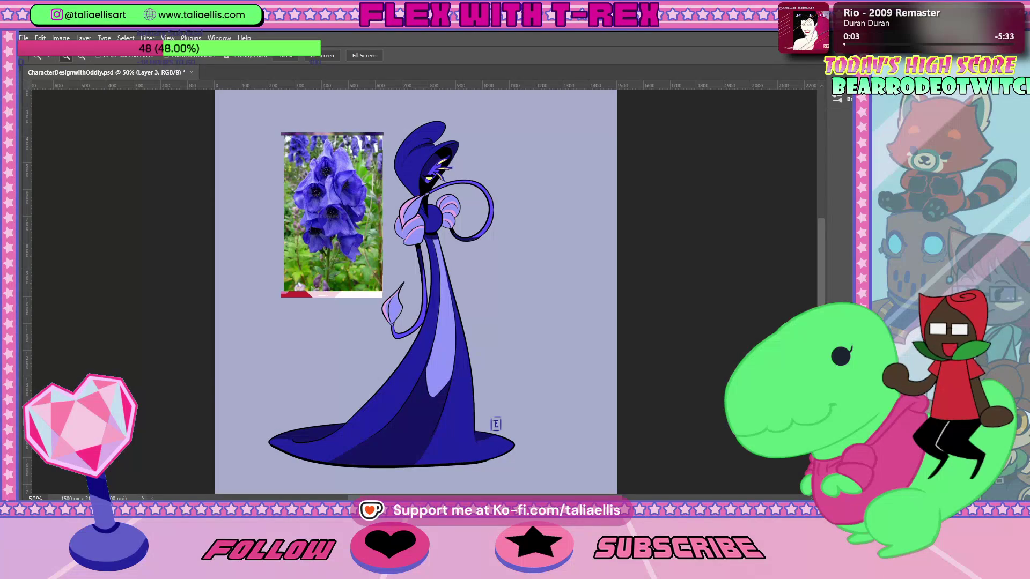
pyautogui.hotkey('ctrl', 'z')
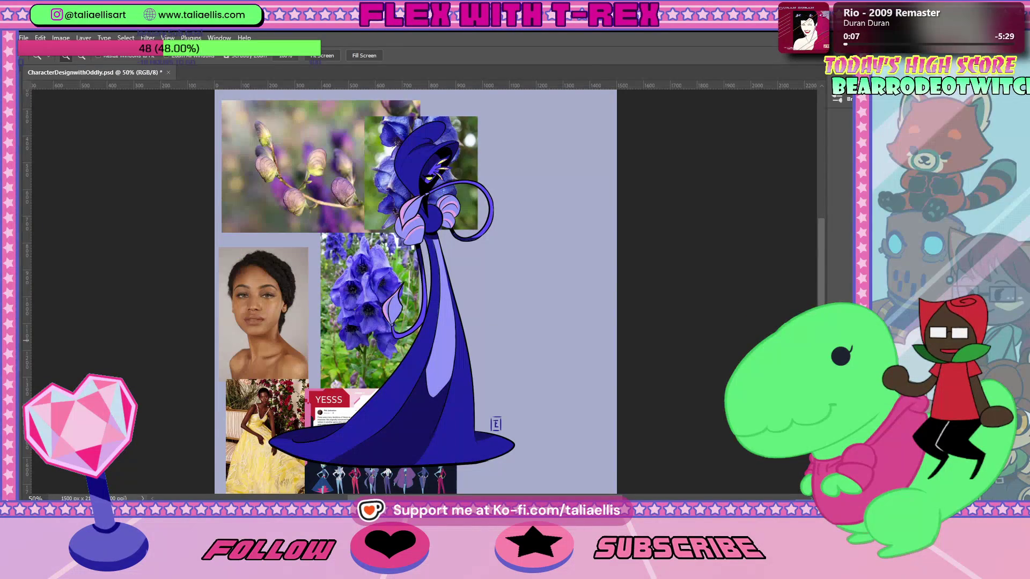
# Delete the selected layers, confirm the prompt, then hide the reference photos around the character.
pyautogui.press('Delete')
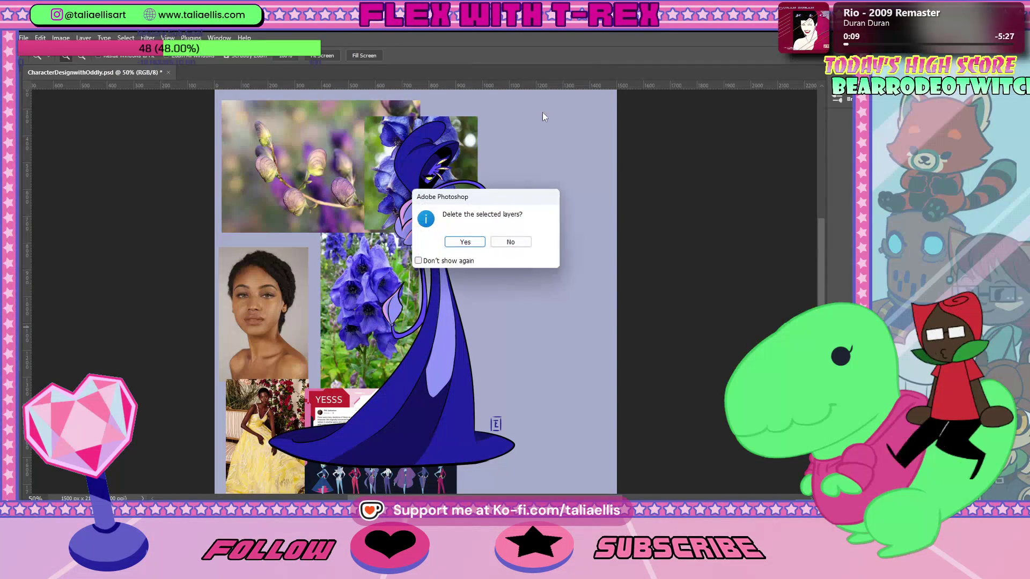
pyautogui.click(456, 244)
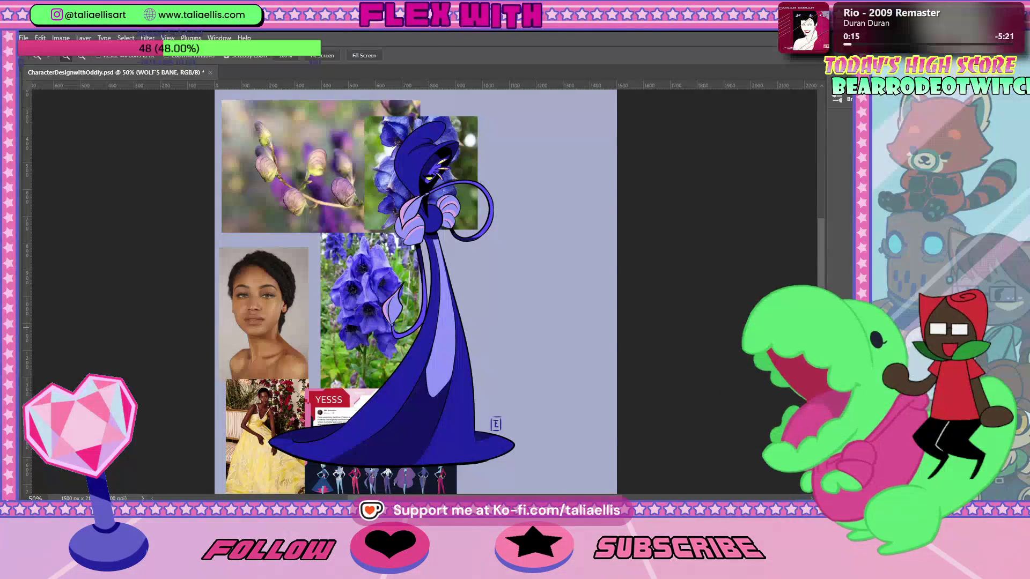
pyautogui.press('Delete')
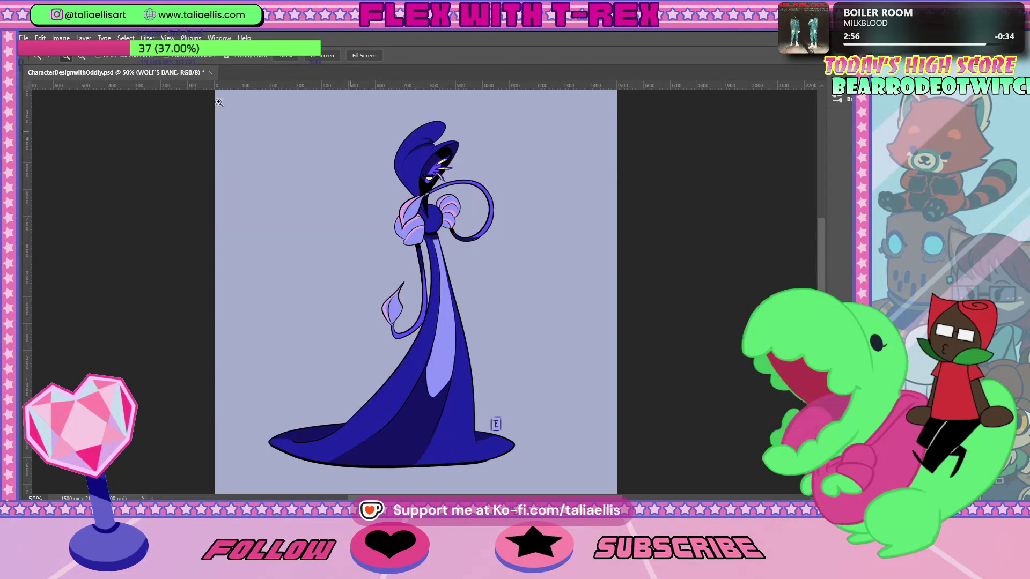
pyautogui.hotkey('alt', 'f')
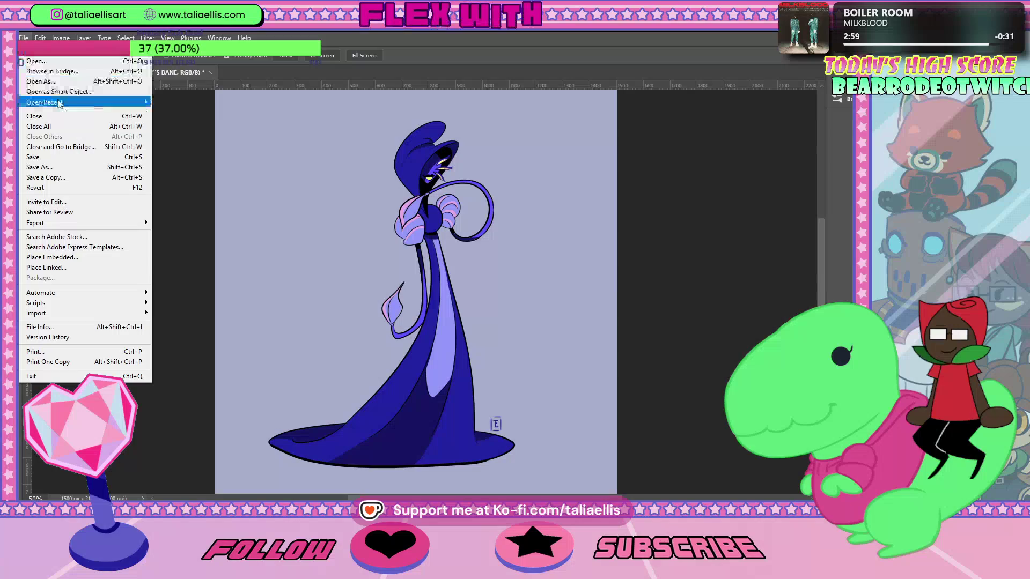
pyautogui.moveTo(59, 103)
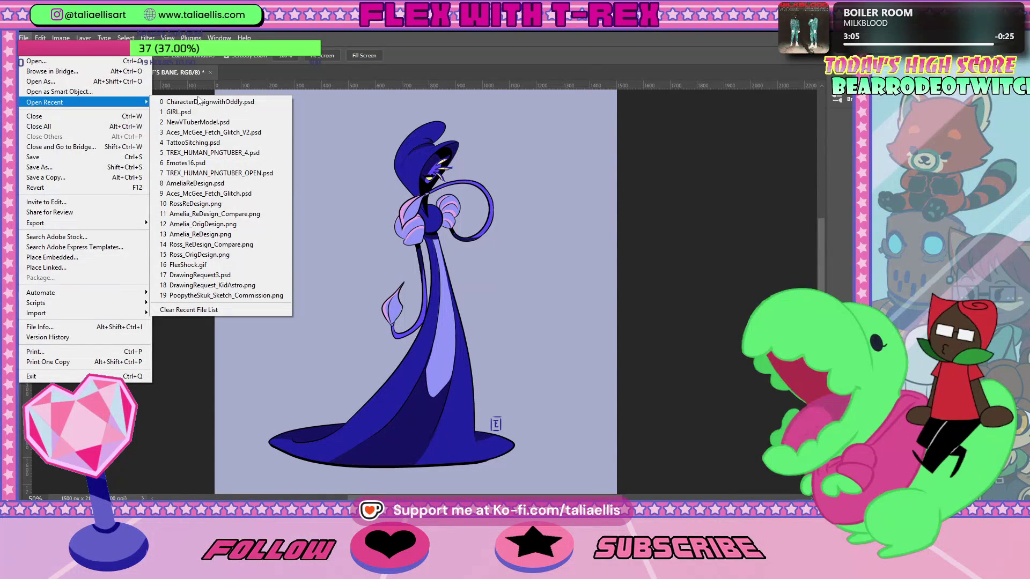
pyautogui.click(468, 158)
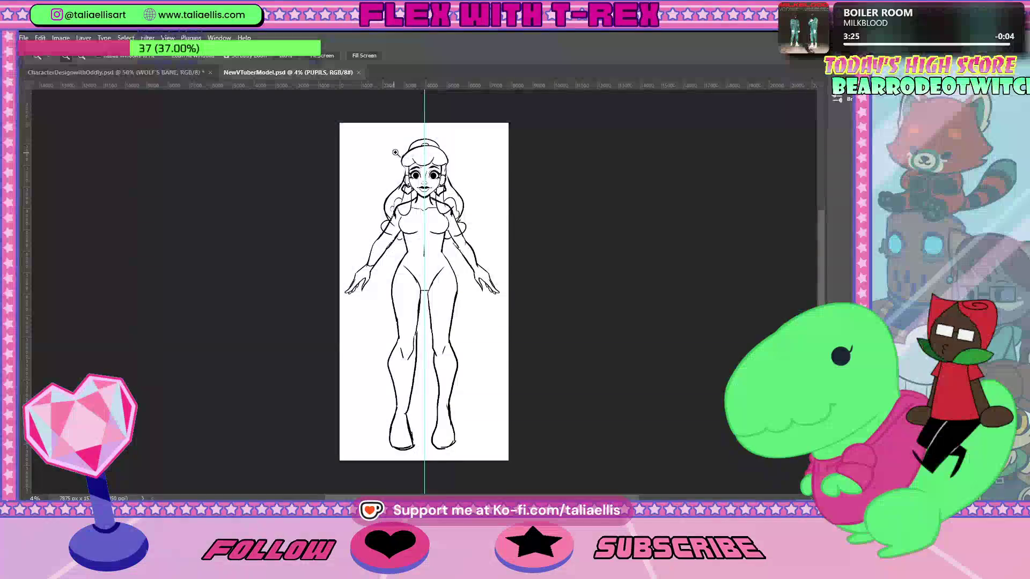
pyautogui.moveTo(394, 154); pyautogui.dragTo(410, 155)
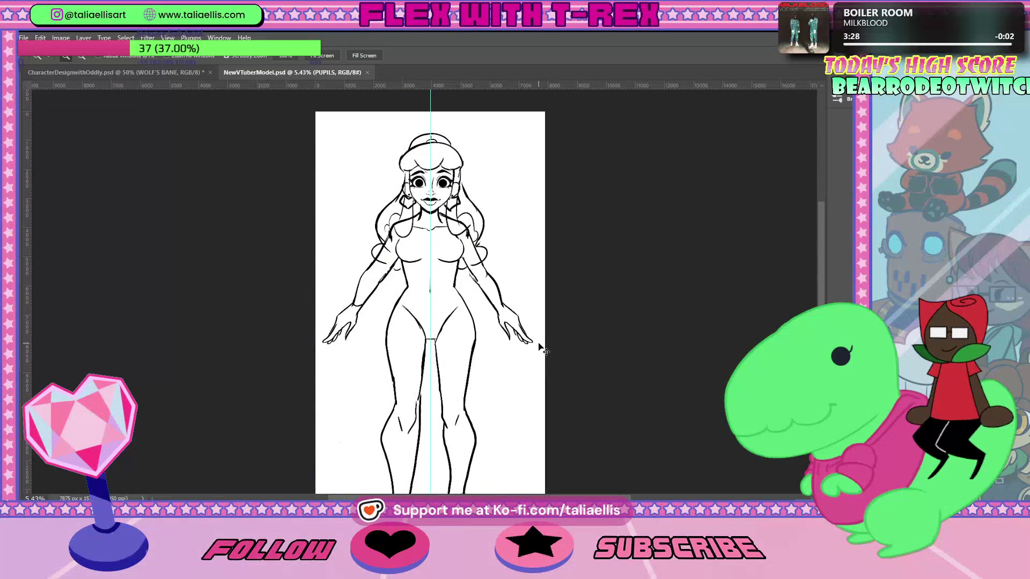
pyautogui.moveTo(457, 312); pyautogui.dragTo(462, 312)
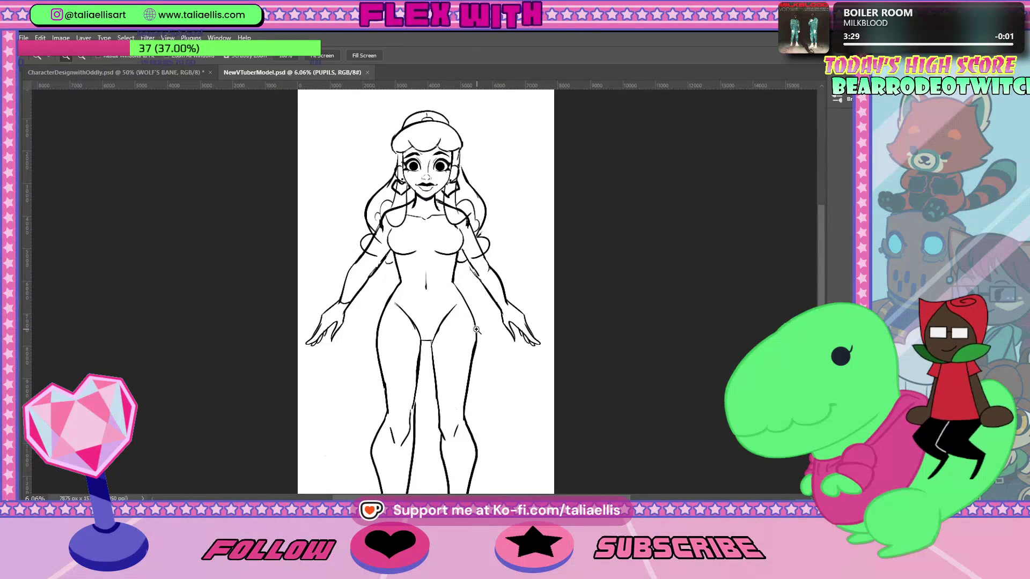
pyautogui.scroll(-5, 460, 312)
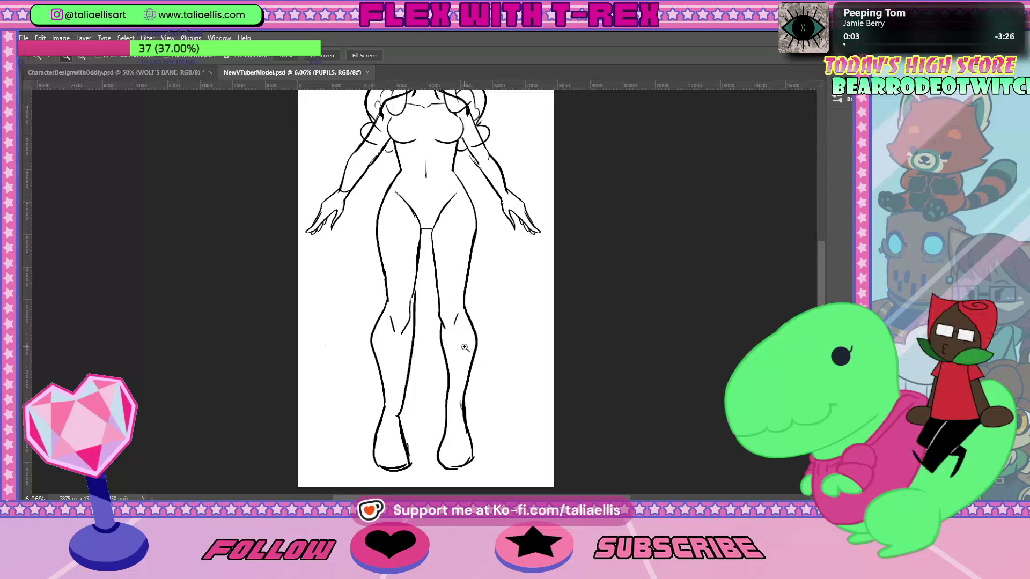
pyautogui.scroll(5, 464, 347)
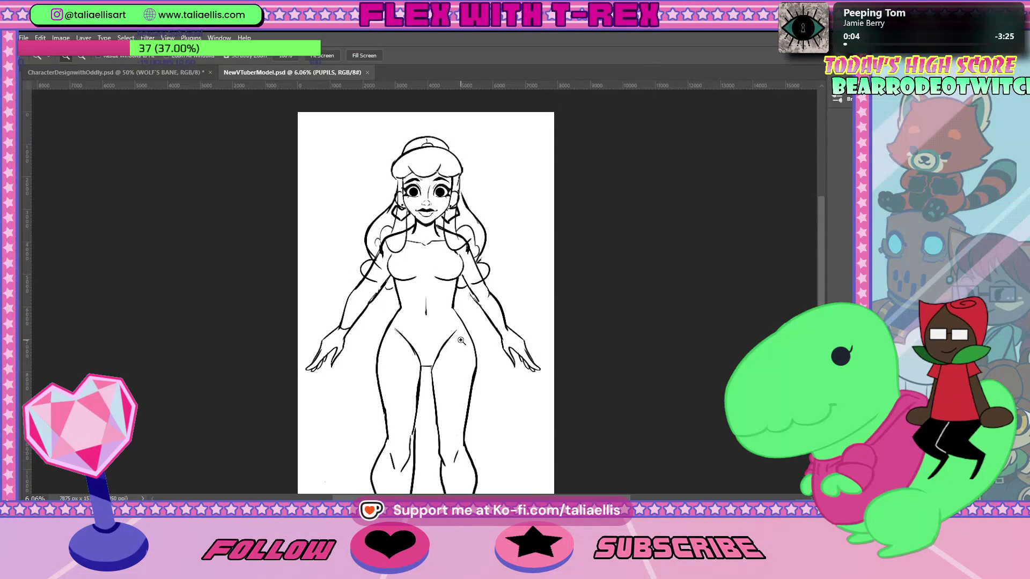
pyautogui.scroll(-2, 486, 331)
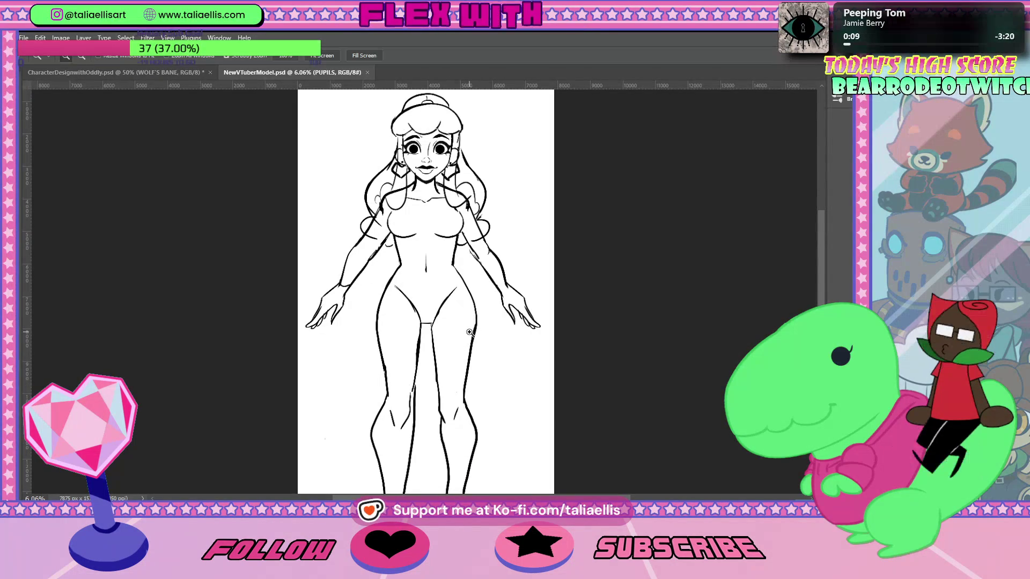
pyautogui.scroll(-2, 469, 333)
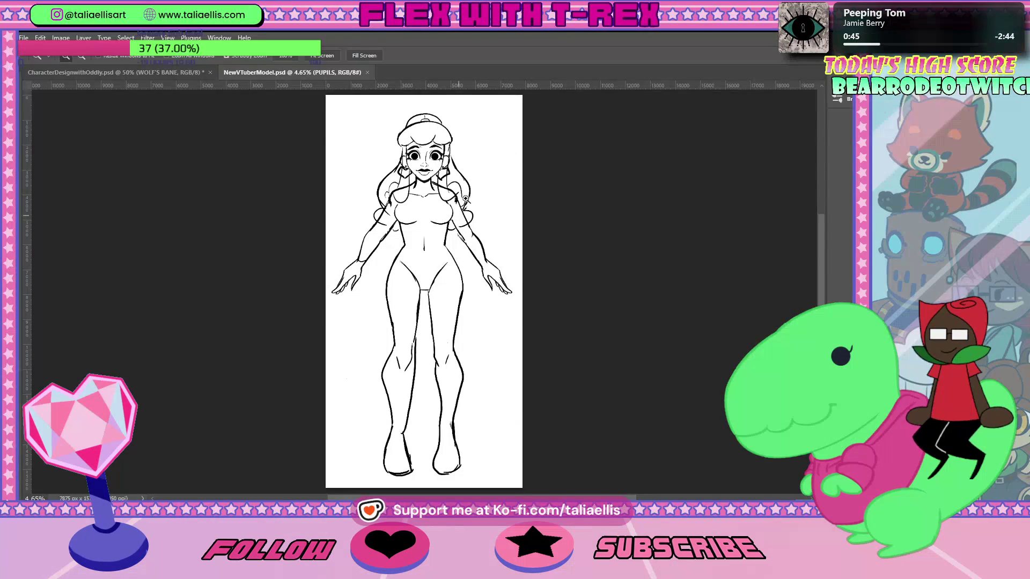
# Lasso the nose on the NOSE layer and transform it to resize and reposition it on the face.
pyautogui.moveTo(459, 133); pyautogui.dragTo(459, 133)
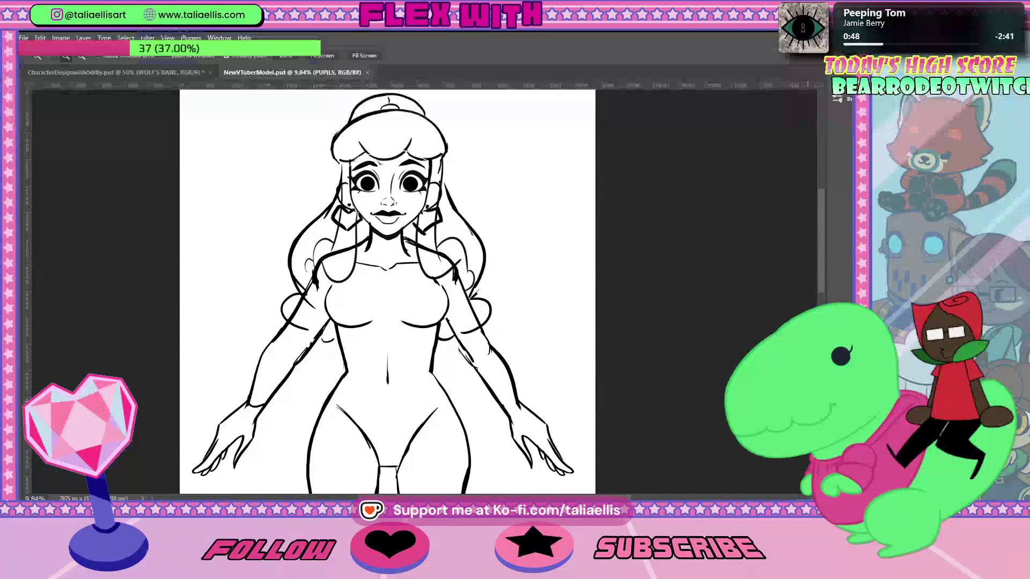
pyautogui.press('l')
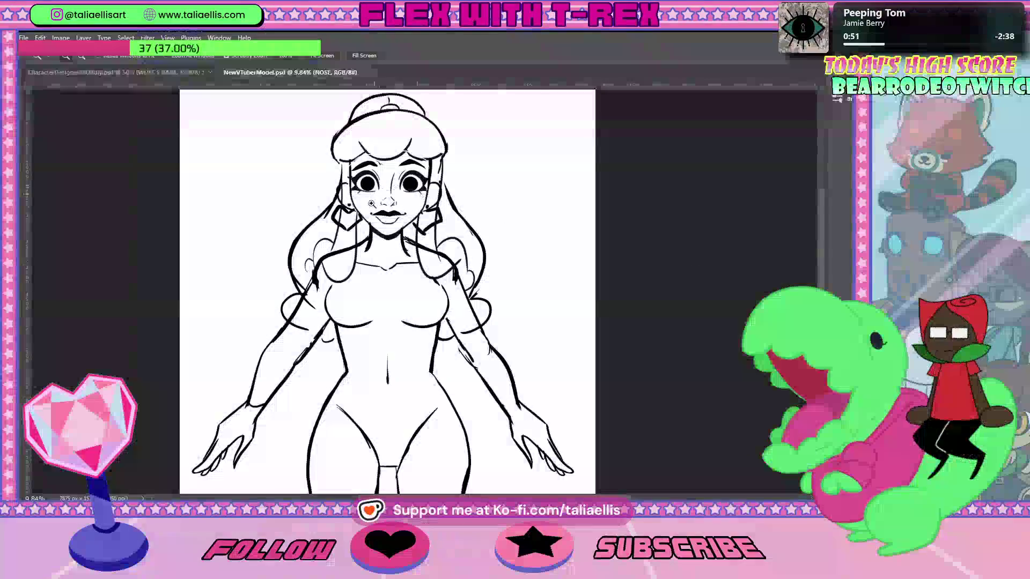
pyautogui.keyDown('ctrl'); pyautogui.click(398, 200); pyautogui.keyUp('ctrl')
pyautogui.moveTo(398, 199)
pyautogui.mouseDown()
pyautogui.moveTo(378, 203)
pyautogui.moveTo(401, 210)
pyautogui.mouseUp()
pyautogui.hotkey('ctrl', 'd')
pyautogui.hotkey('ctrl', 't')
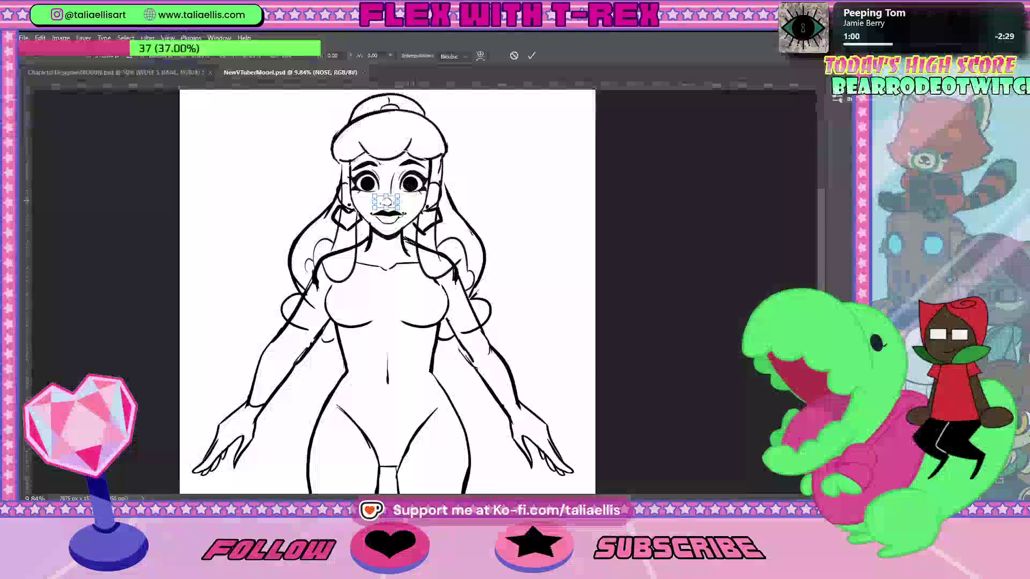
pyautogui.press('Return')
pyautogui.press('l')
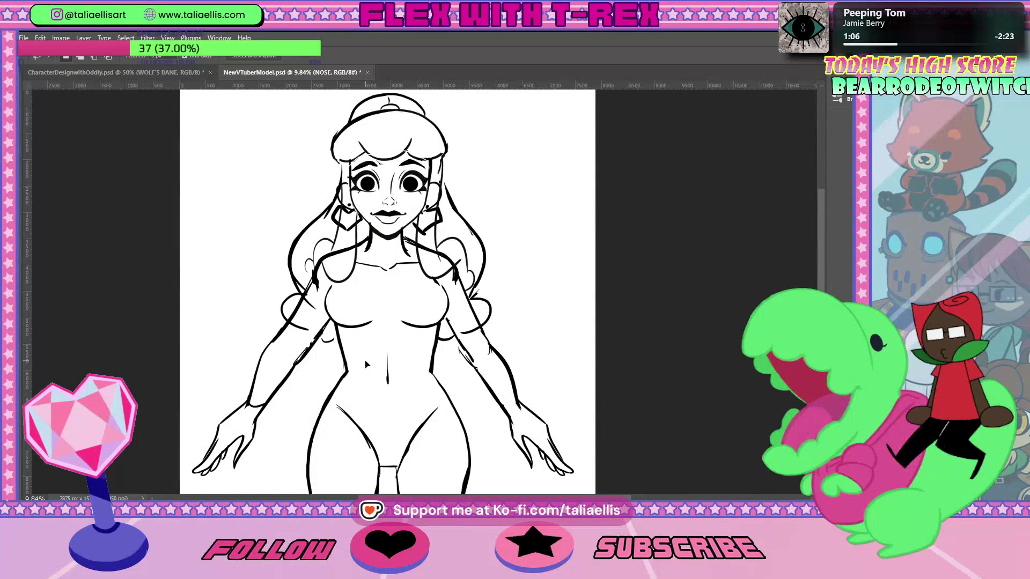
pyautogui.hotkey('ctrl', '0')
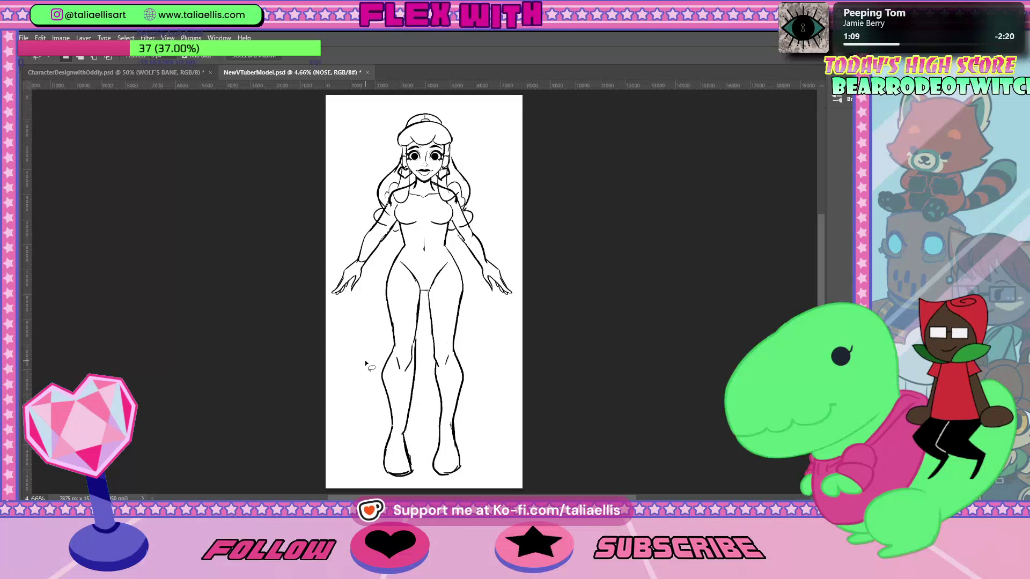
# Zoom in on the head and lasso the mouth and chin area for transforming.
pyautogui.press('z')
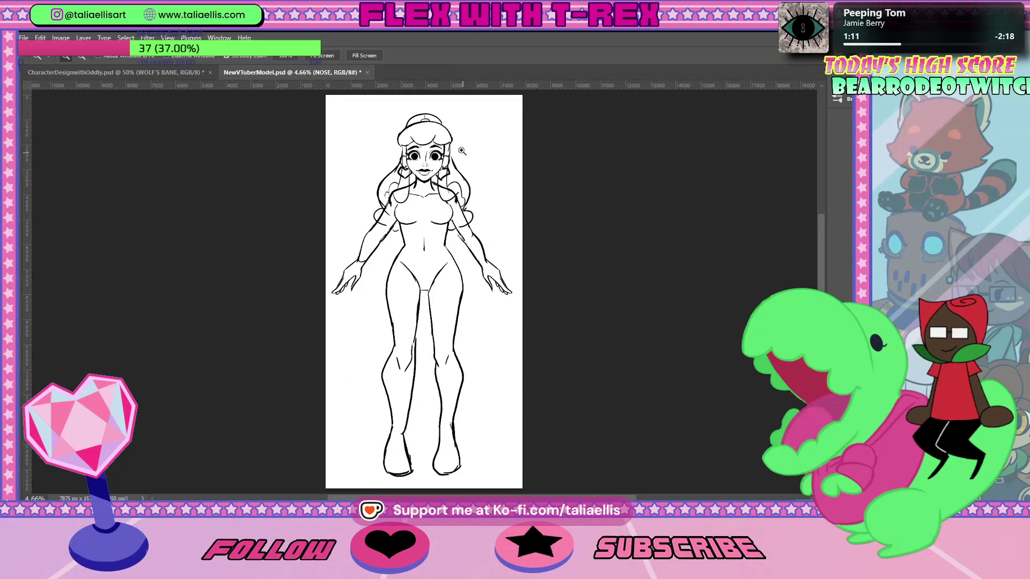
pyautogui.click(463, 153)
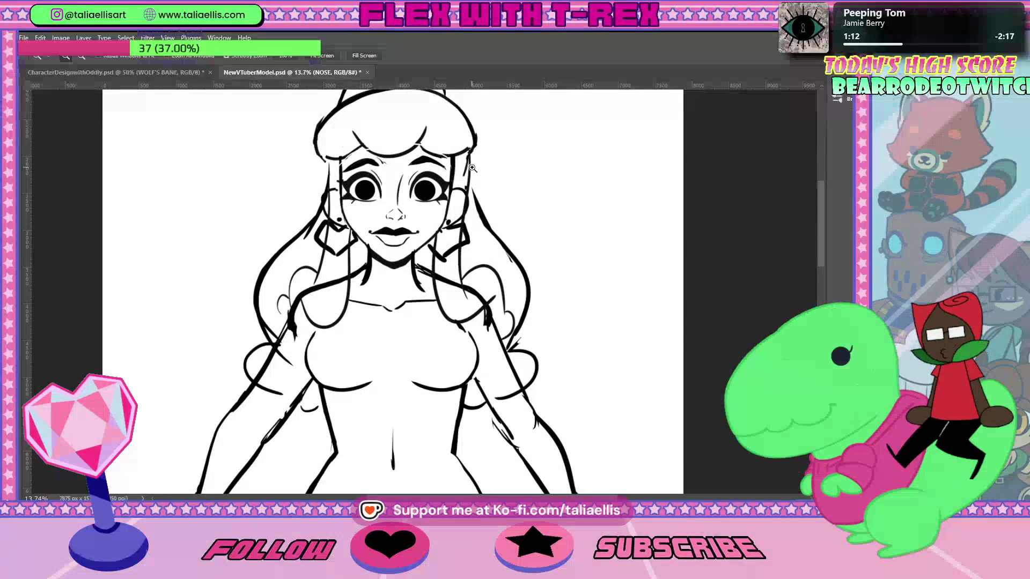
pyautogui.press('l')
pyautogui.moveTo(425, 223)
pyautogui.mouseDown()
pyautogui.moveTo(388, 249)
pyautogui.moveTo(364, 231)
pyautogui.mouseUp()
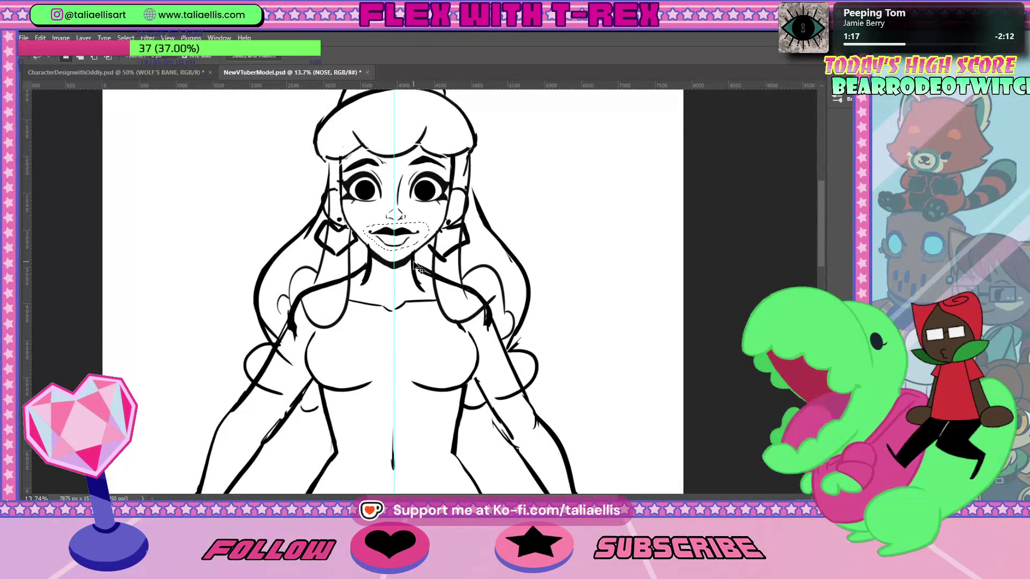
pyautogui.hotkey('ctrl', 't')
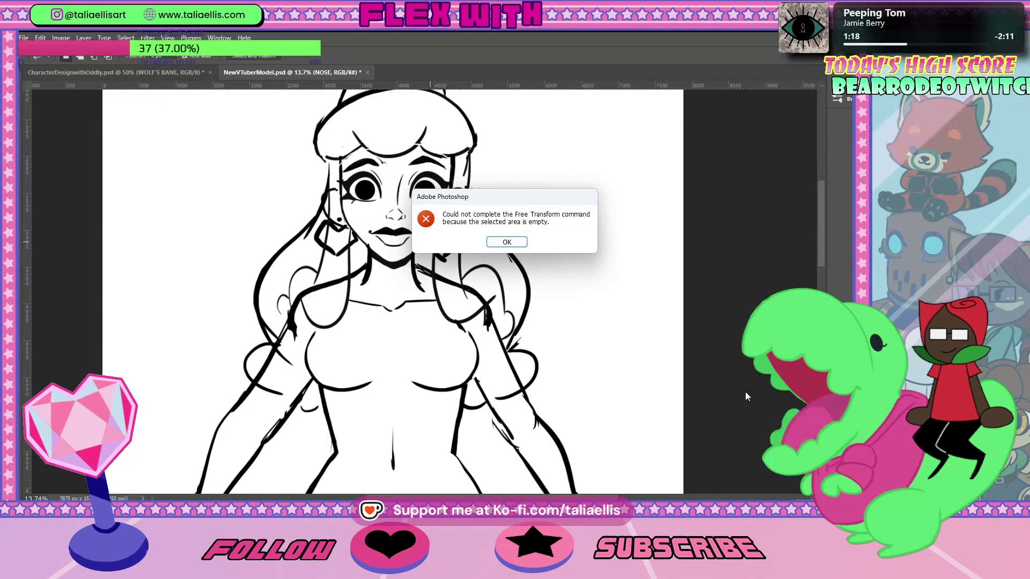
pyautogui.click(507, 242)
# Stretch the lips slightly wider on the HEAD/FACE layer with Free Transform.
pyautogui.keyDown('ctrl'); pyautogui.click(389, 236); pyautogui.keyUp('ctrl')
pyautogui.hotkey('ctrl', 't')
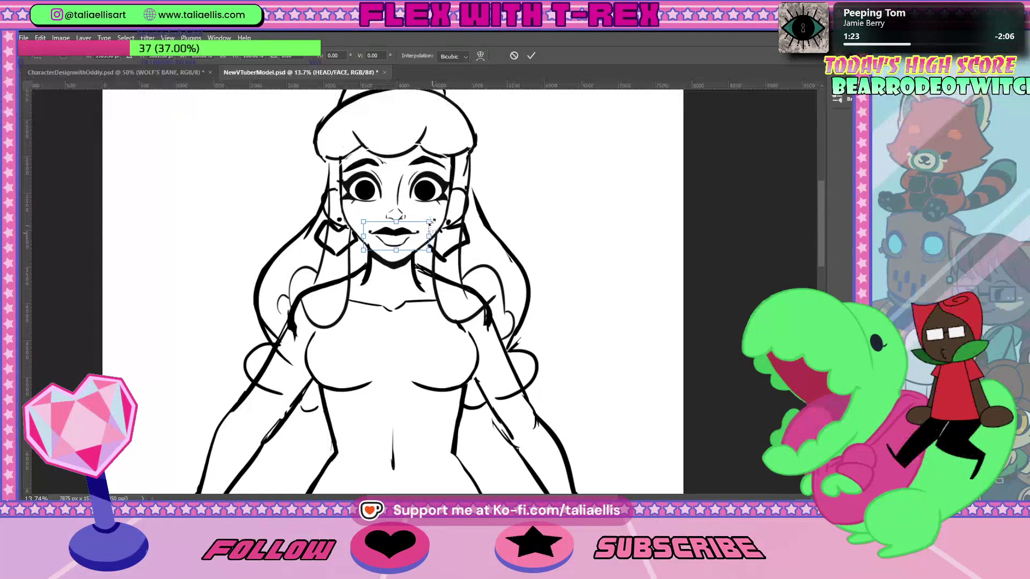
pyautogui.rightClick(431, 222)
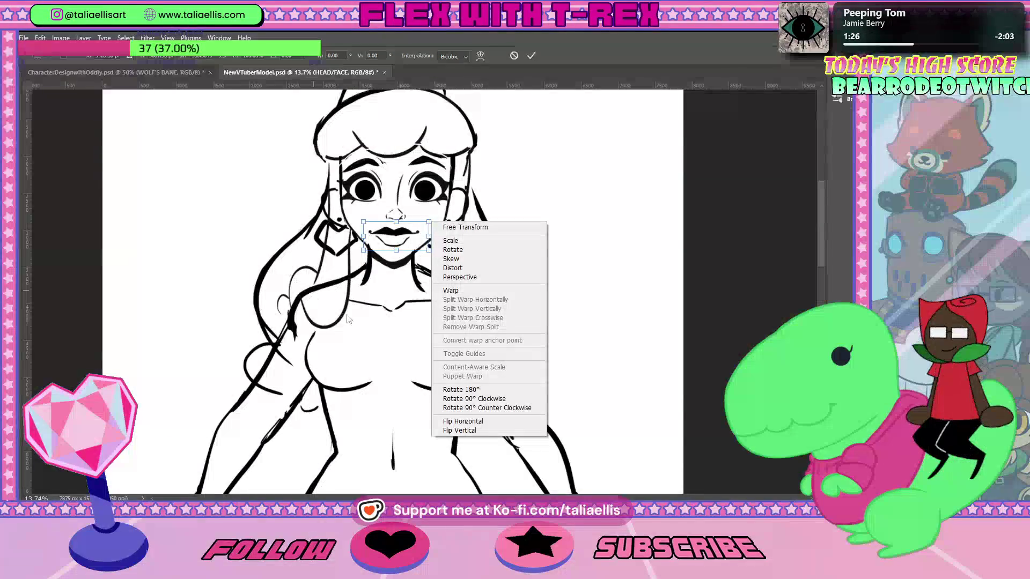
pyautogui.press('Escape')
pyautogui.moveTo(429, 222); pyautogui.dragTo(430, 222)
pyautogui.press('Return')
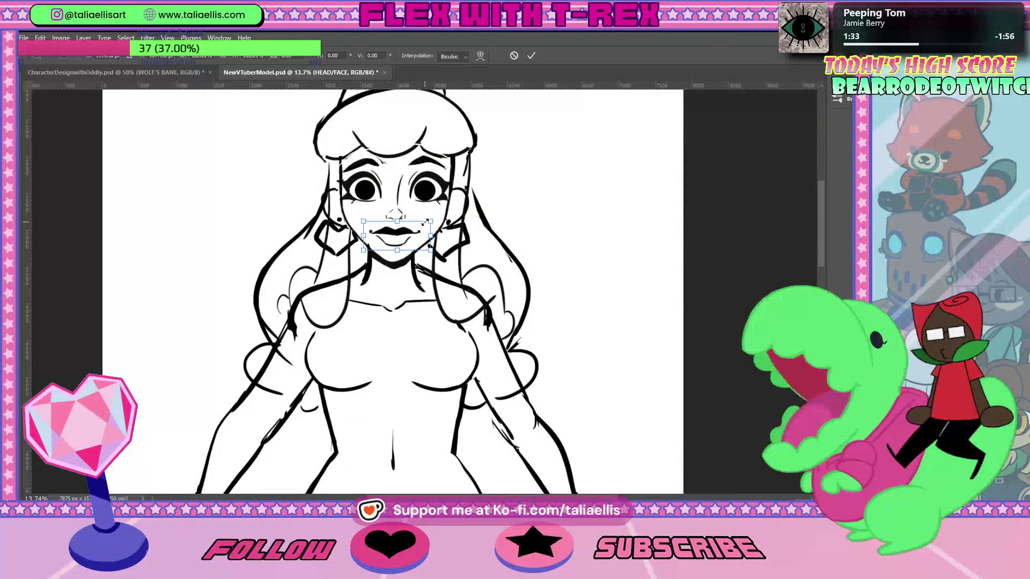
pyautogui.hotkey('ctrl', '0')
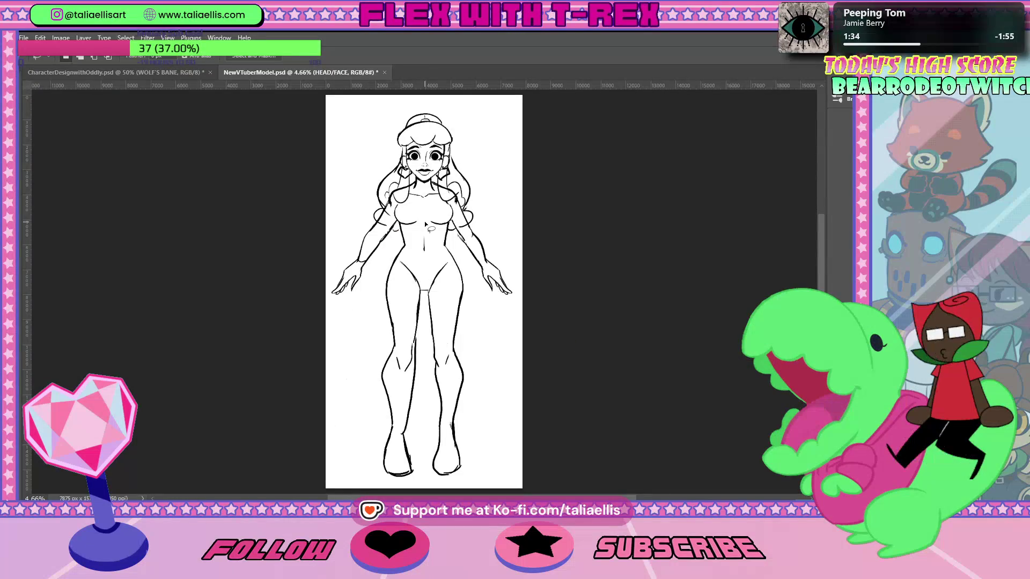
# Deselect the HEAD/FACE layer and save the VTuber model file.
pyautogui.press('v')
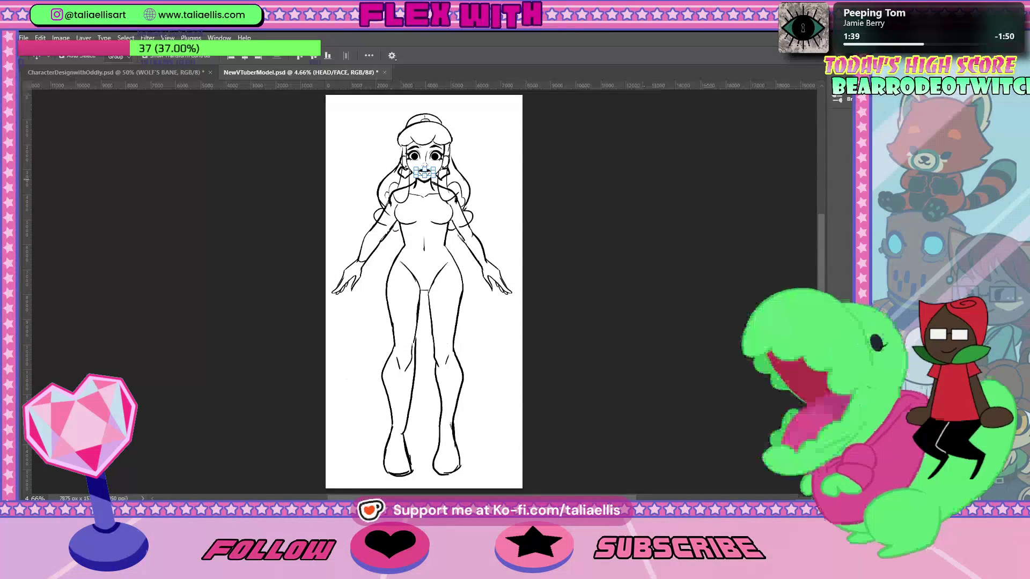
pyautogui.click(473, 237)
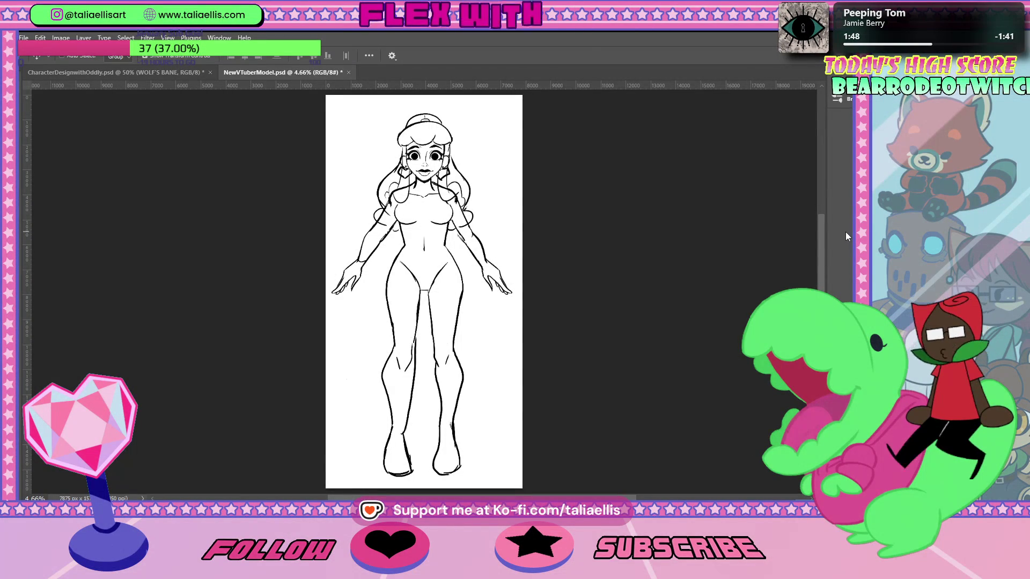
pyautogui.hotkey('ctrl', 's')
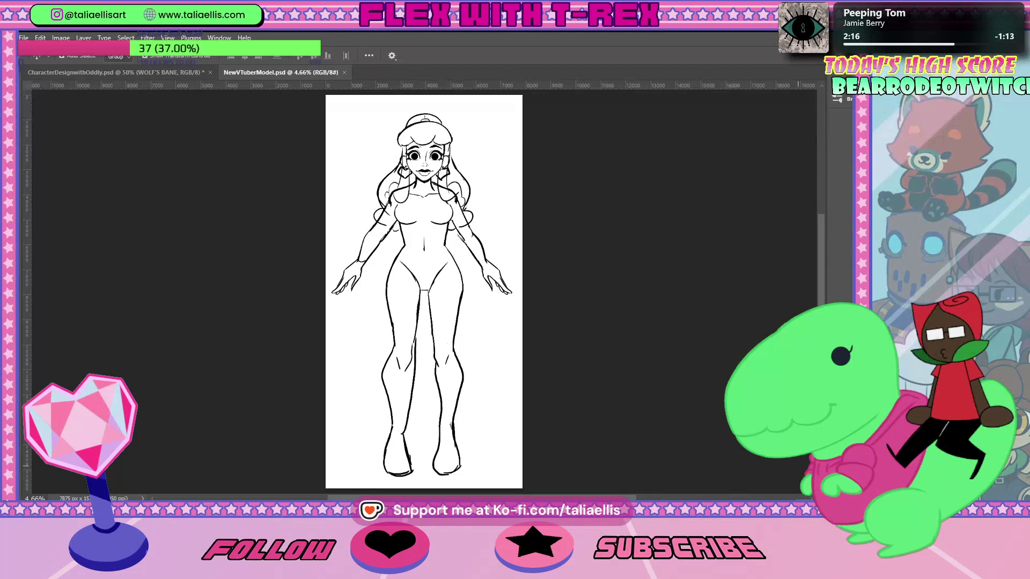
# On the BODY layer, enlarge the eraser and clean up stray marks around the legs.
pyautogui.click(385, 424)
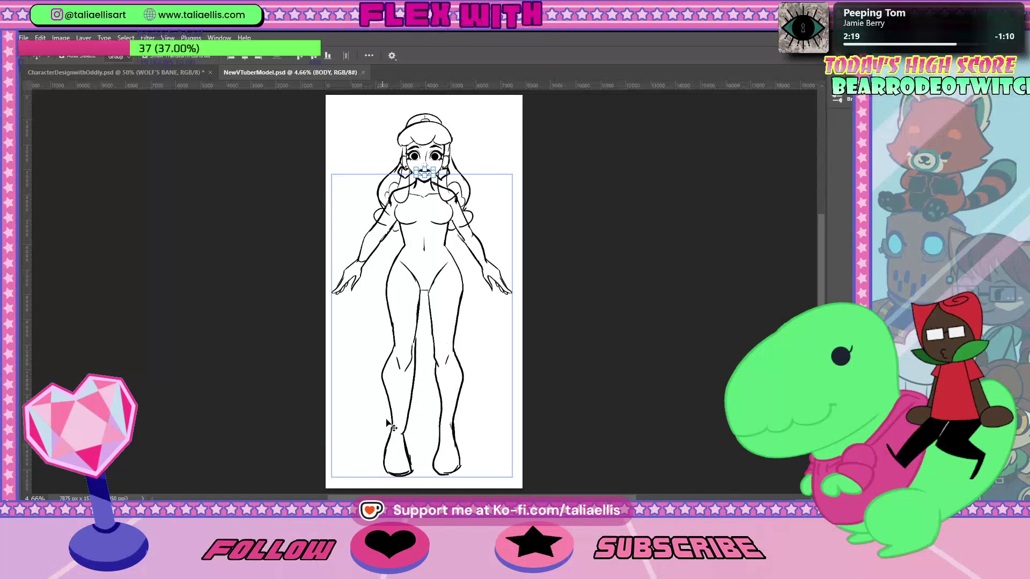
pyautogui.press('b')
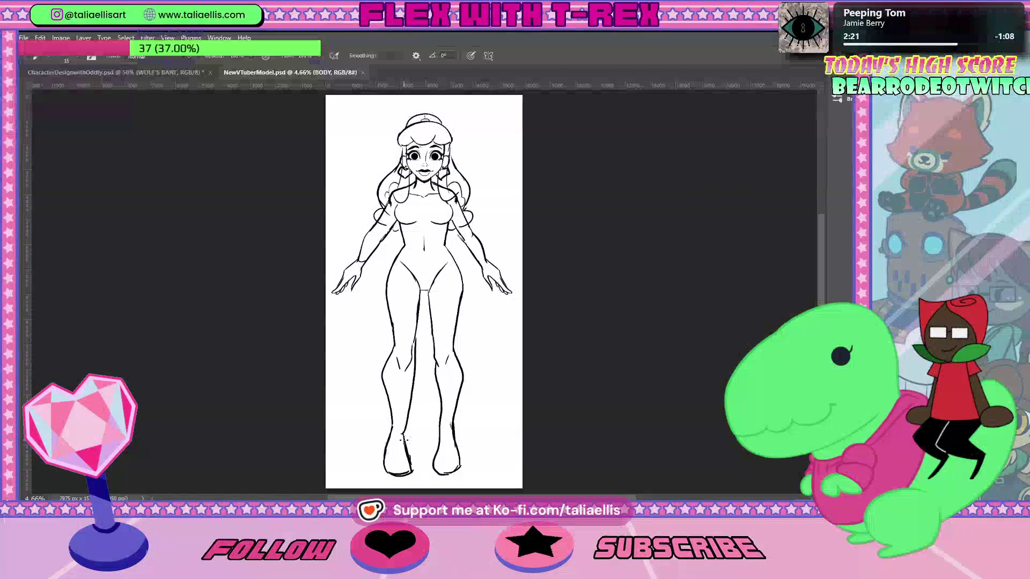
pyautogui.press('e')
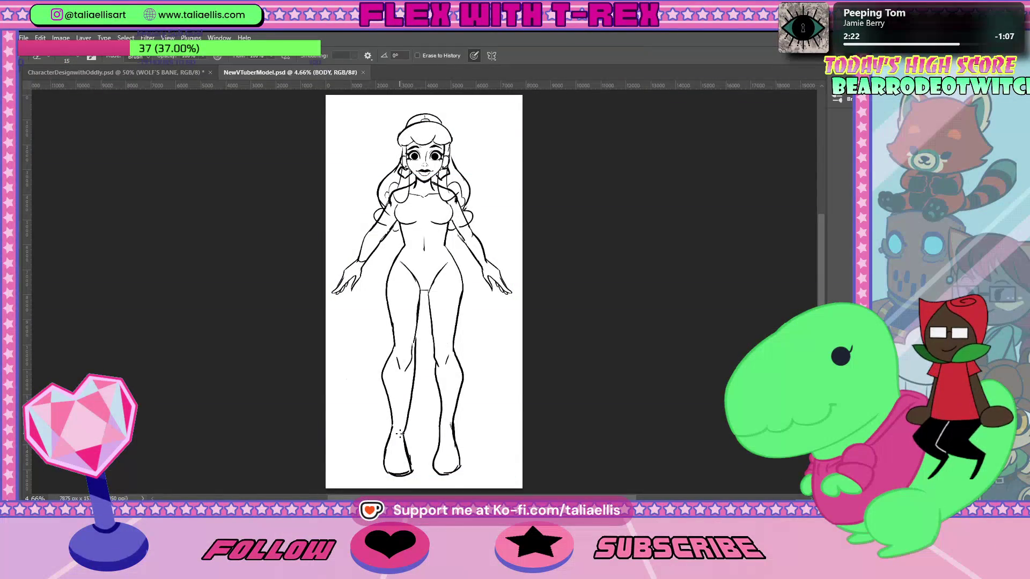
pyautogui.press(']')
pyautogui.press(']')
pyautogui.press(']')
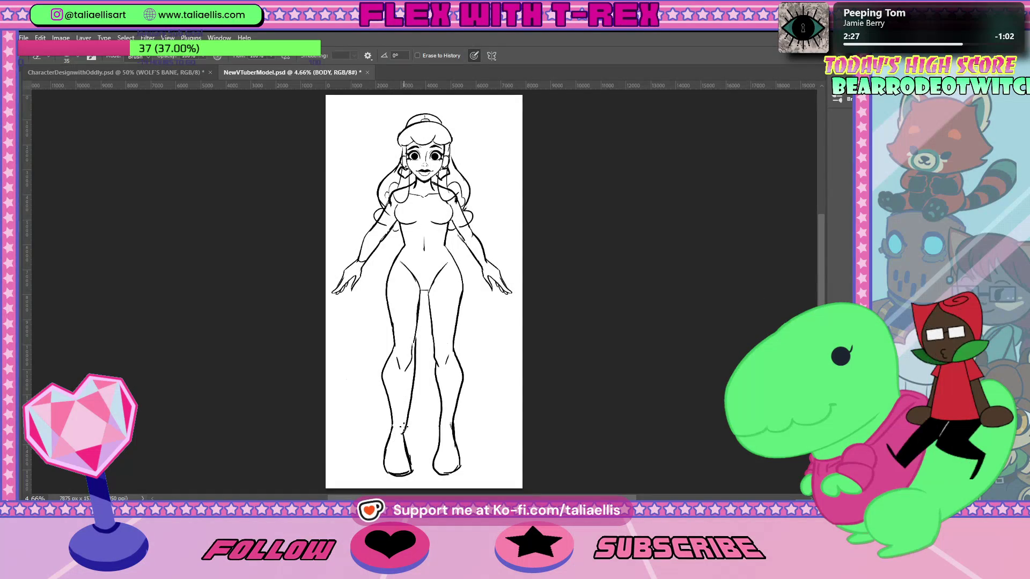
pyautogui.press(']')
pyautogui.press(']')
pyautogui.press(']')
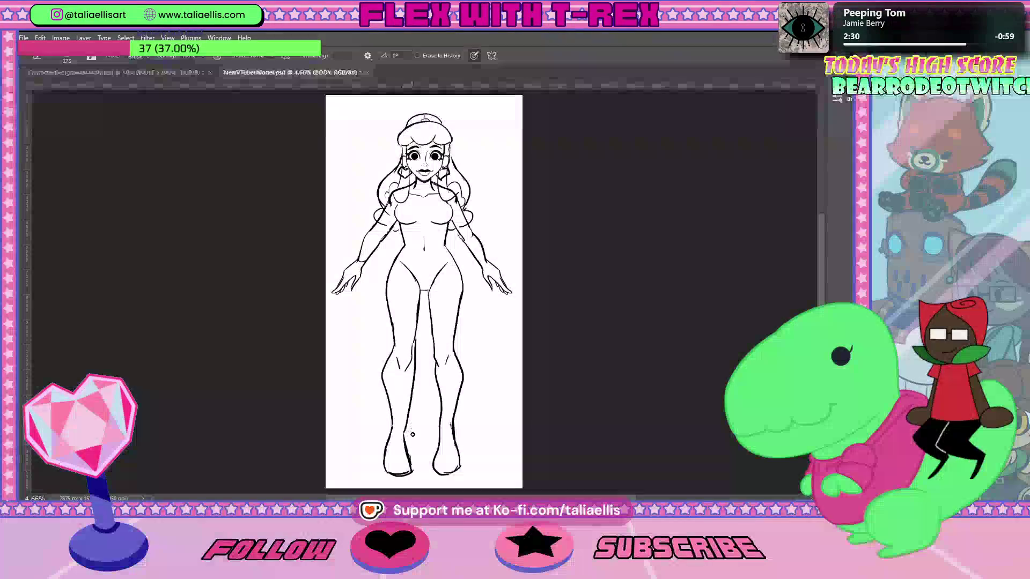
pyautogui.press('b')
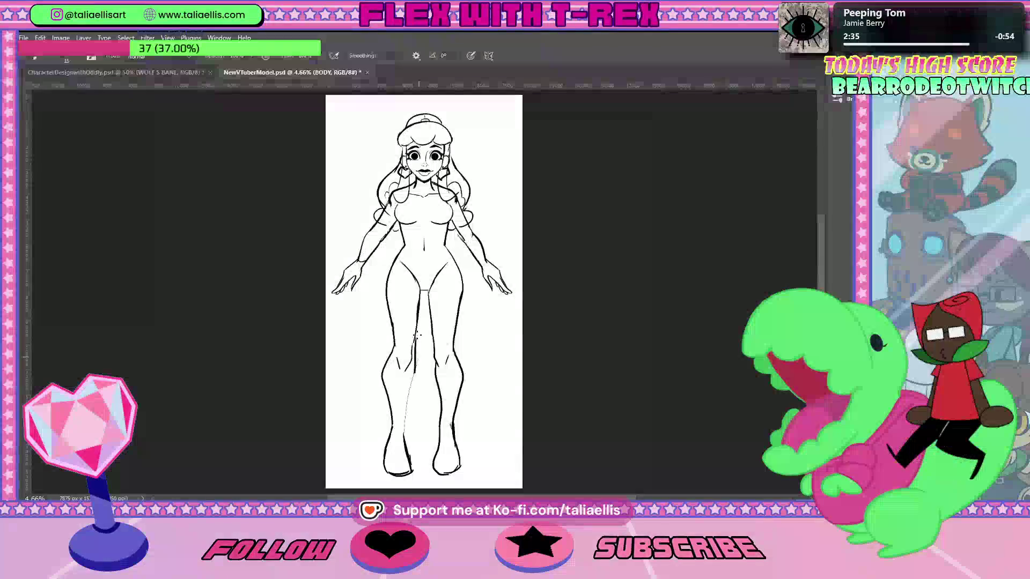
pyautogui.press('i')
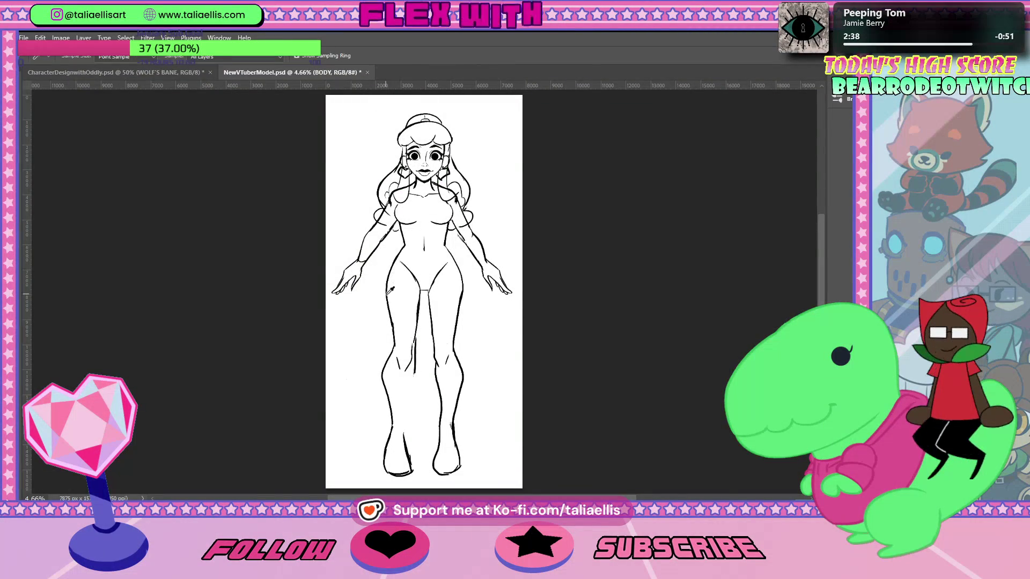
pyautogui.press('b')
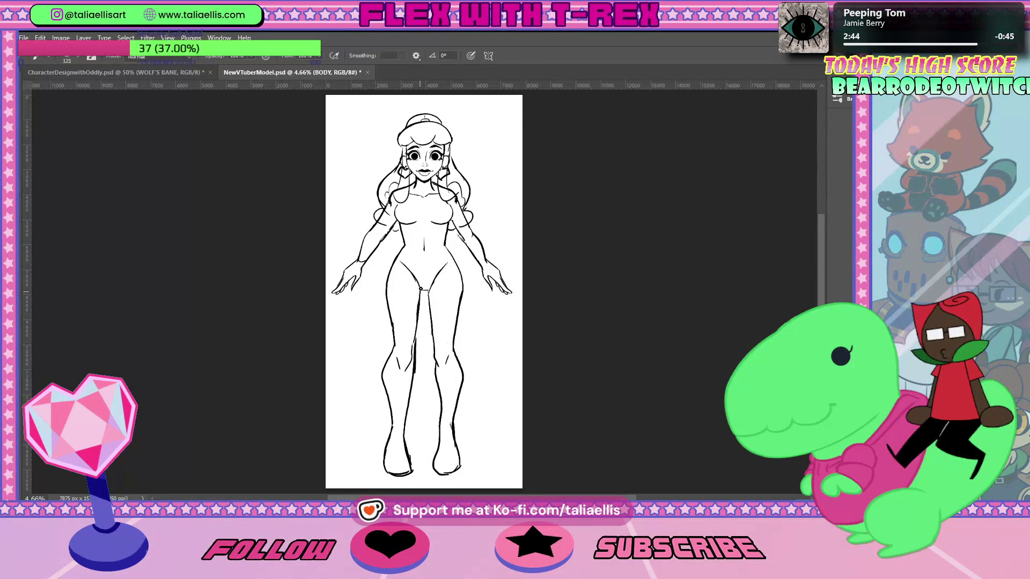
pyautogui.press('e')
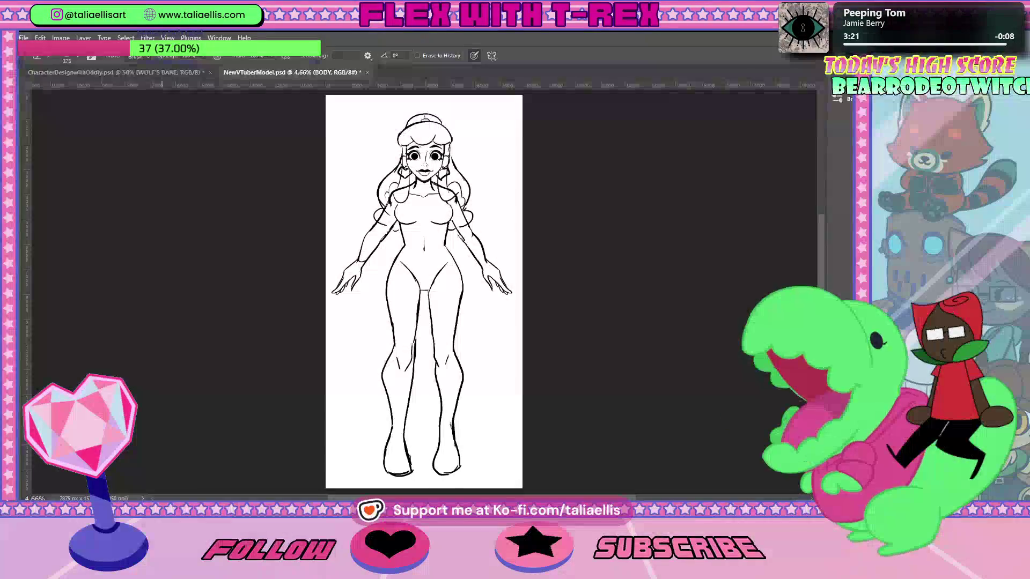
# Save NewVTuberModel.psd from the File menu.
pyautogui.click(21, 37)
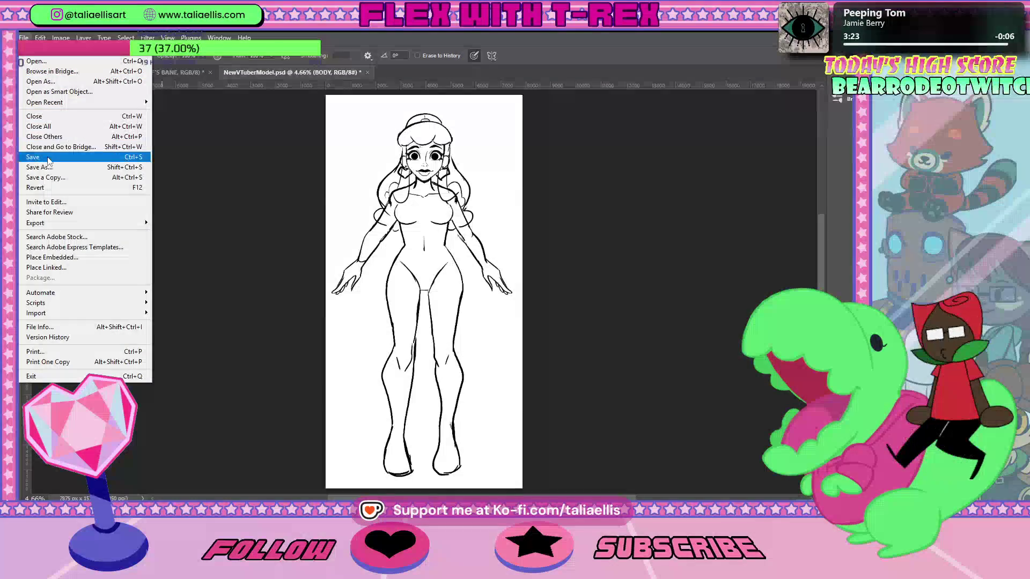
pyautogui.click(33, 157)
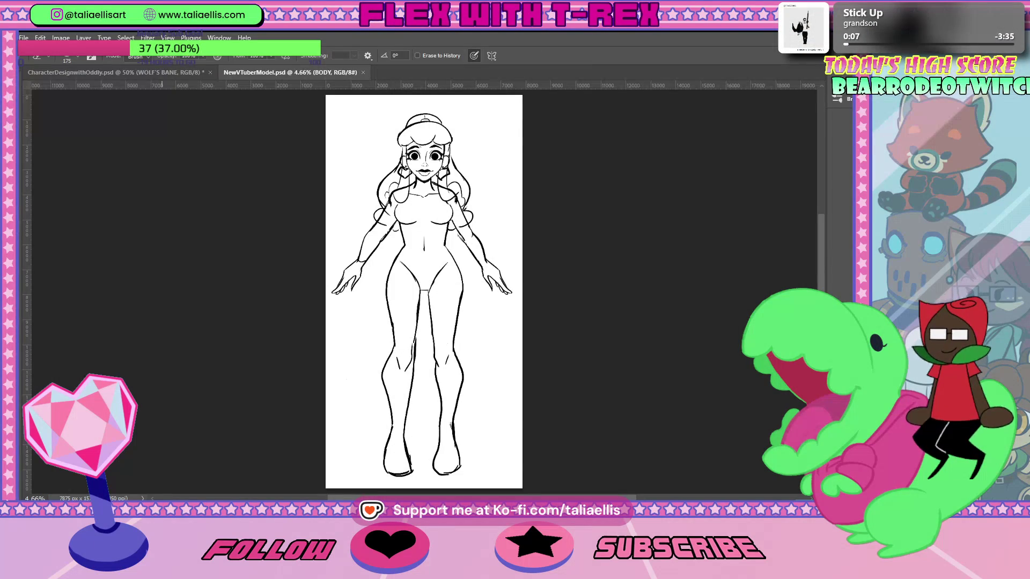
pyautogui.click(23, 38)
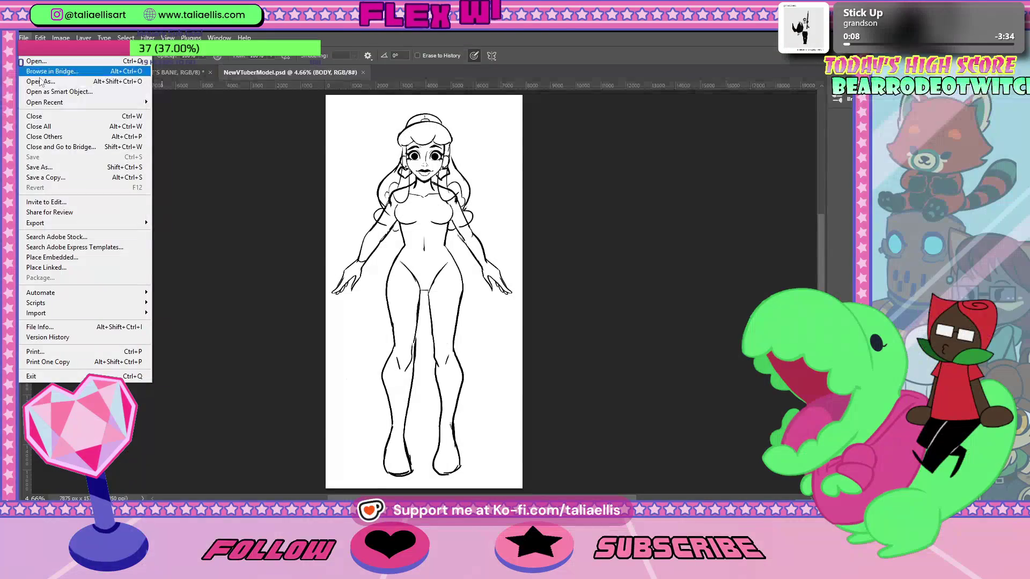
# Open Aces_McGee_Fetch_Glitch_V2.psd from the recently used files.
pyautogui.moveTo(62, 103)
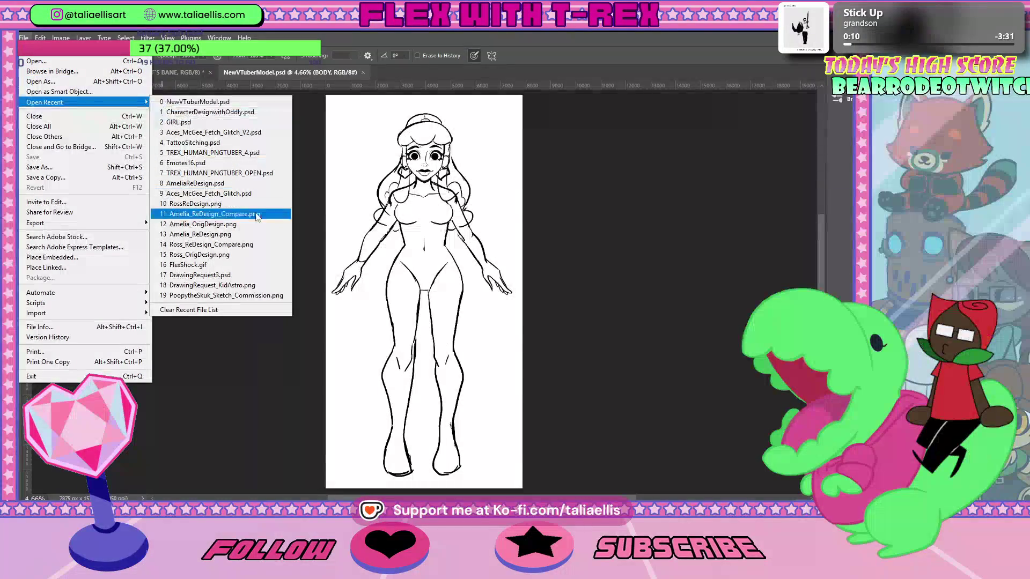
pyautogui.click(250, 143)
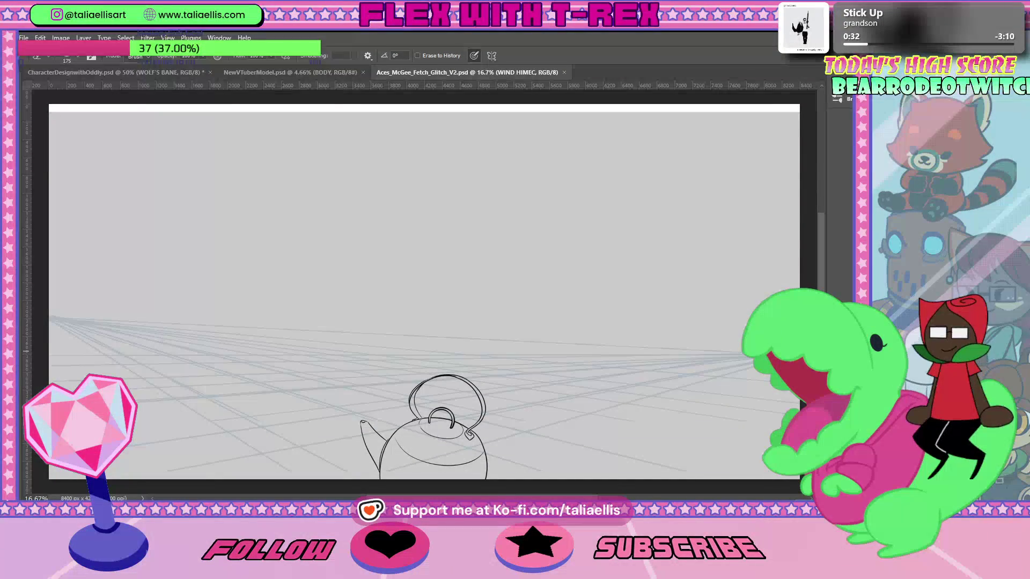
# Redo repeatedly to restore the staff, wind chime, arched window, hand, shelves, woman and cat.
pyautogui.hotkey('ctrl', 'shift', 'z')
pyautogui.hotkey('ctrl', 'shift', 'z')
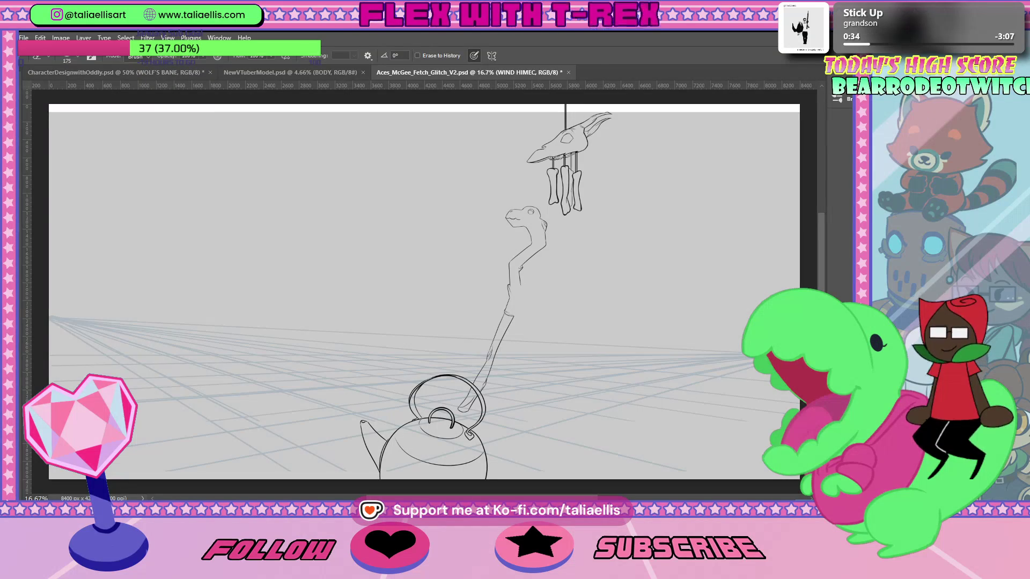
pyautogui.hotkey('ctrl', 'shift', 'z')
pyautogui.hotkey('ctrl', 'shift', 'z')
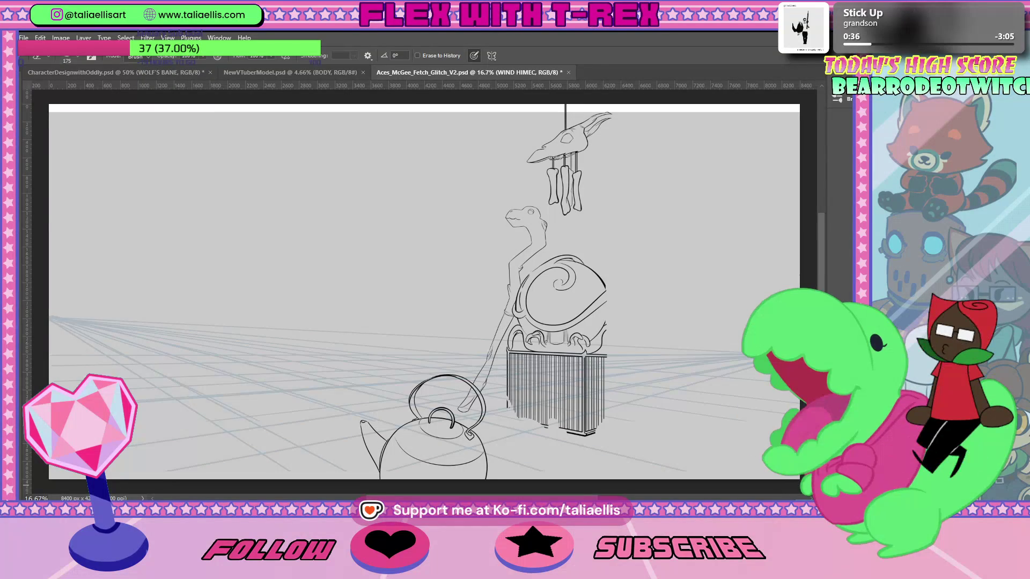
pyautogui.hotkey('ctrl', 'shift', 'z')
pyautogui.hotkey('ctrl', 'shift', 'z')
pyautogui.hotkey('ctrl', 'shift', 'z')
pyautogui.hotkey('ctrl', 'shift', 'z')
pyautogui.hotkey('ctrl', 'shift', 'z')
pyautogui.hotkey('ctrl', 'shift', 'z')
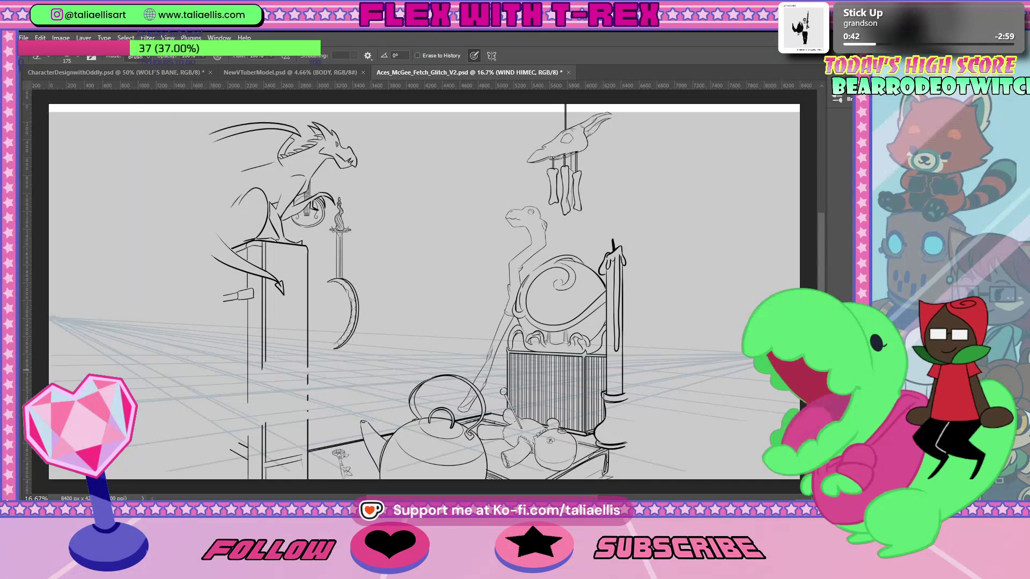
pyautogui.hotkey('ctrl', 'shift', 'z')
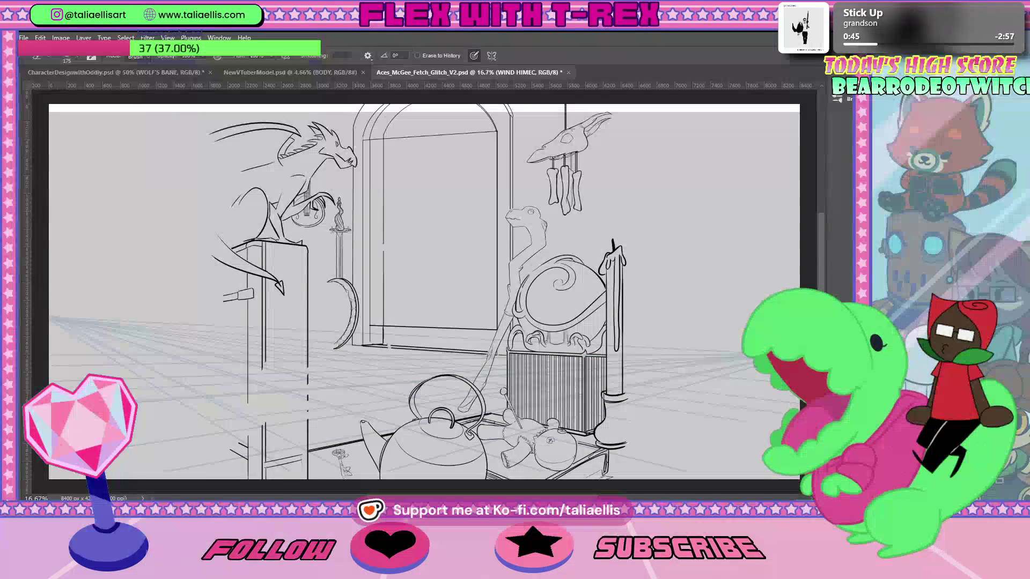
pyautogui.hotkey('ctrl', 'shift', 'z')
pyautogui.hotkey('ctrl', 'shift', 'z')
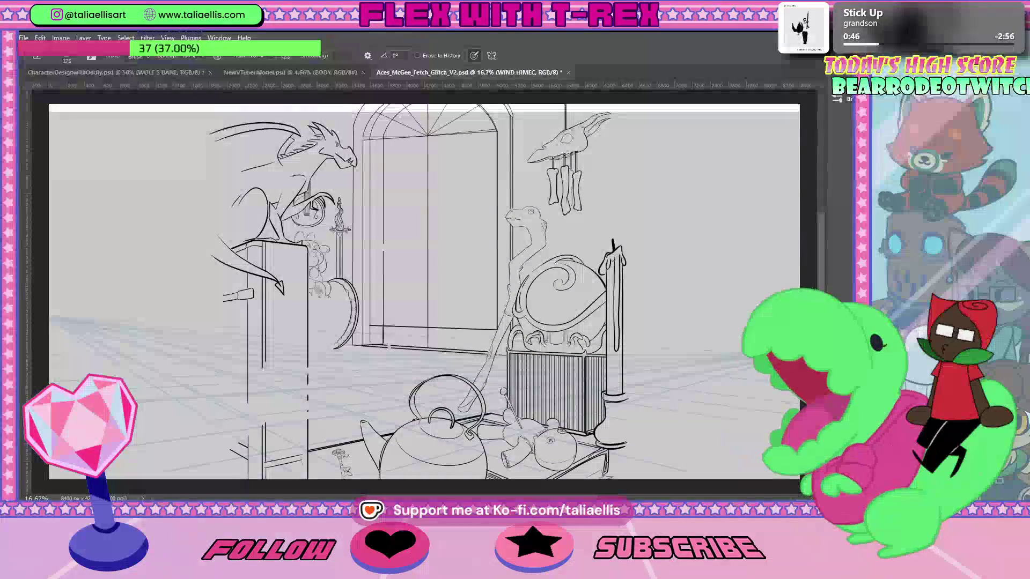
pyautogui.hotkey('ctrl', 'shift', 'z')
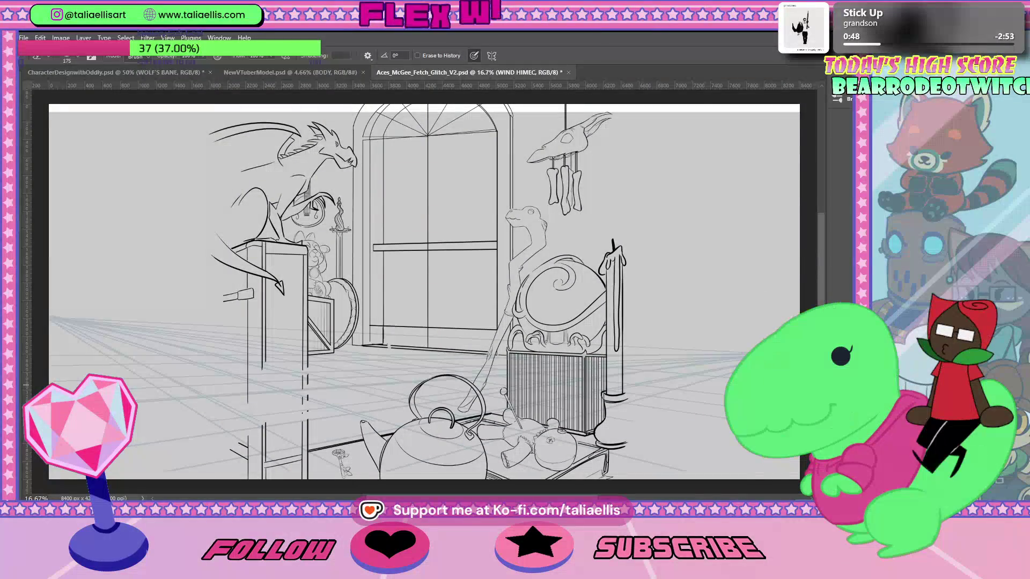
pyautogui.hotkey('ctrl', 'shift', 'z')
pyautogui.hotkey('ctrl', 'shift', 'z')
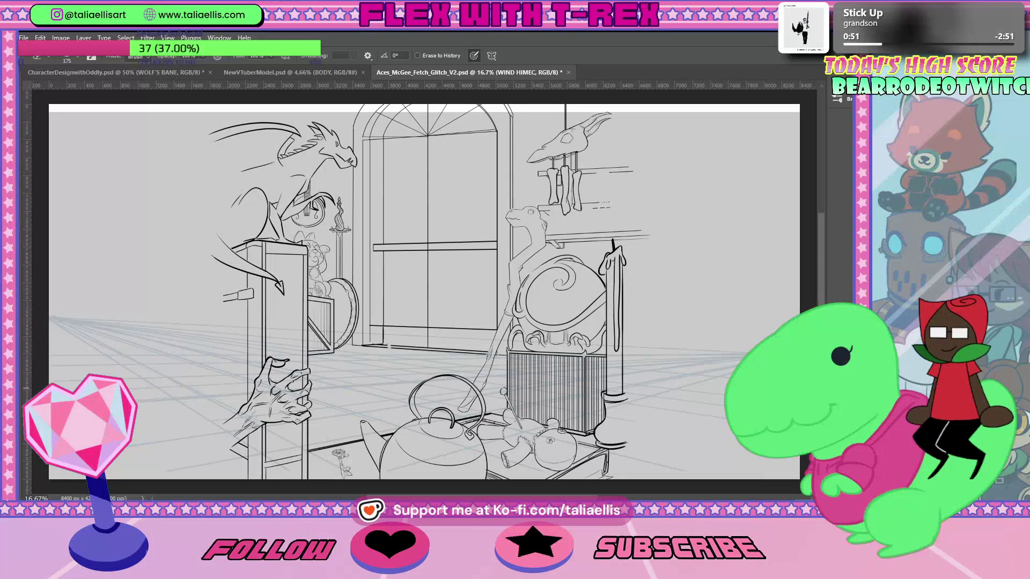
pyautogui.hotkey('ctrl', 'shift', 'z')
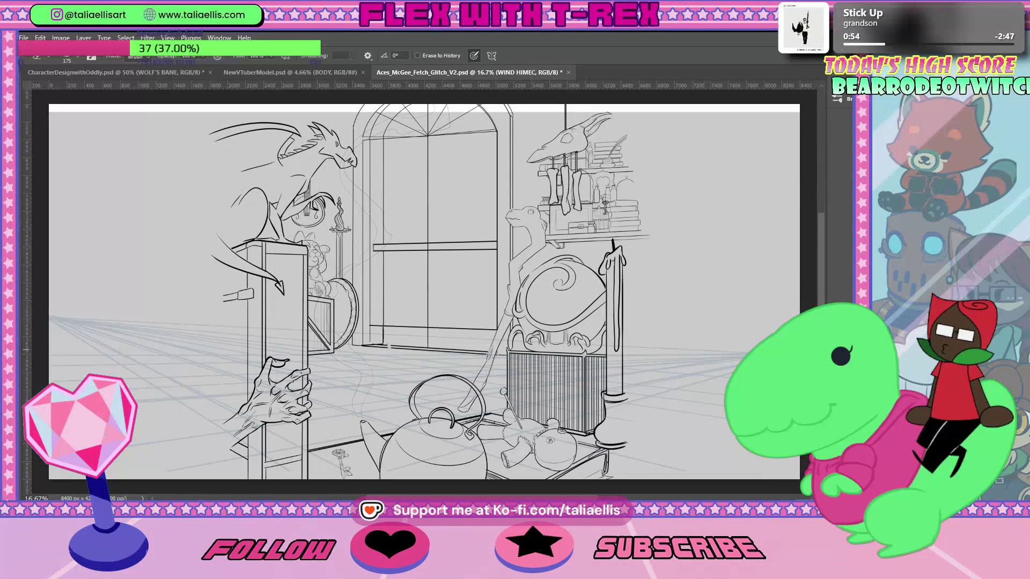
pyautogui.hotkey('ctrl', 'shift', 'z')
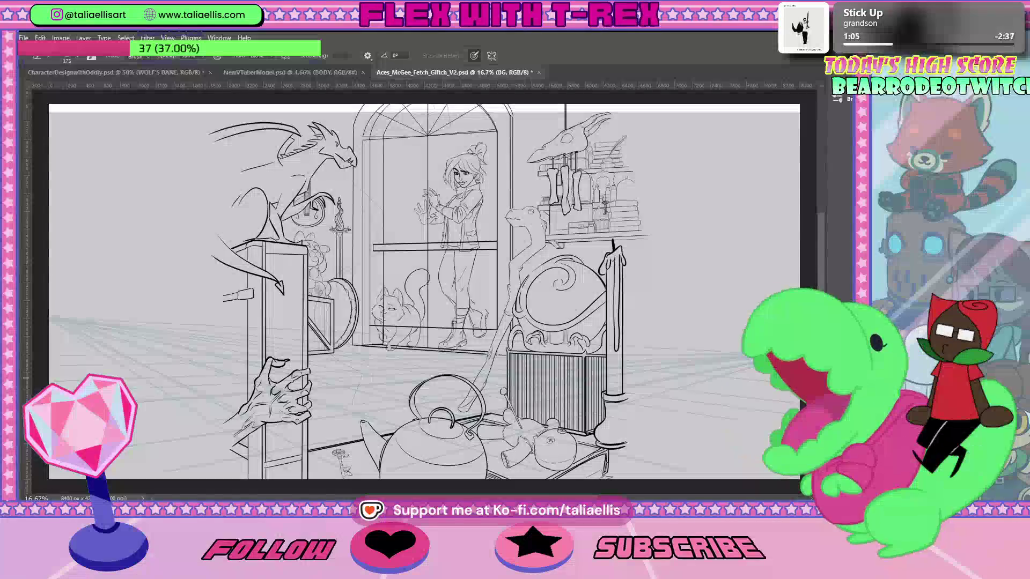
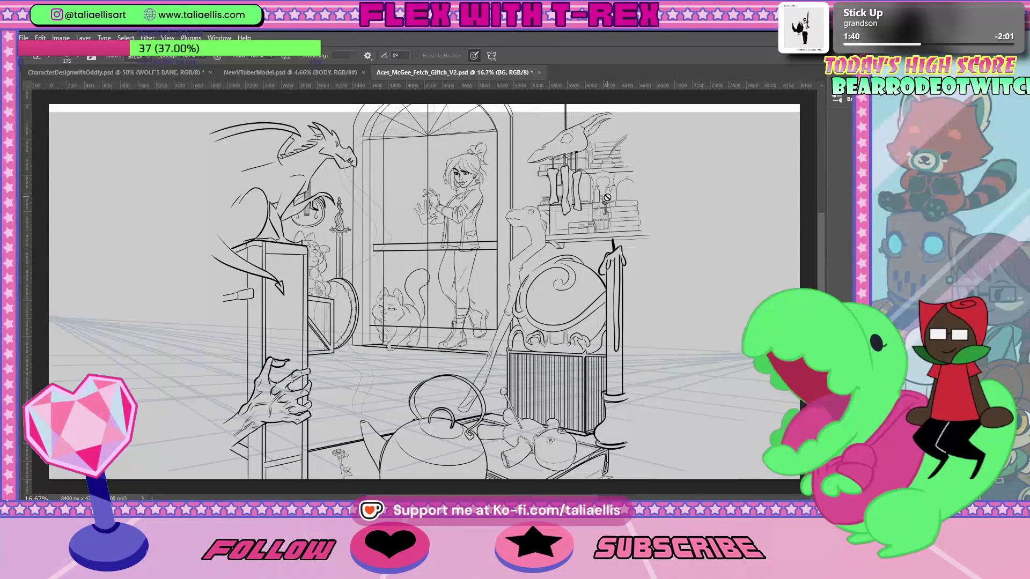
# Dismiss the eraser error message and zoom in on the girl's figure.
pyautogui.click(607, 198)
pyautogui.click(509, 251)
pyautogui.press('z')
pyautogui.moveTo(464, 207); pyautogui.dragTo(500, 205)
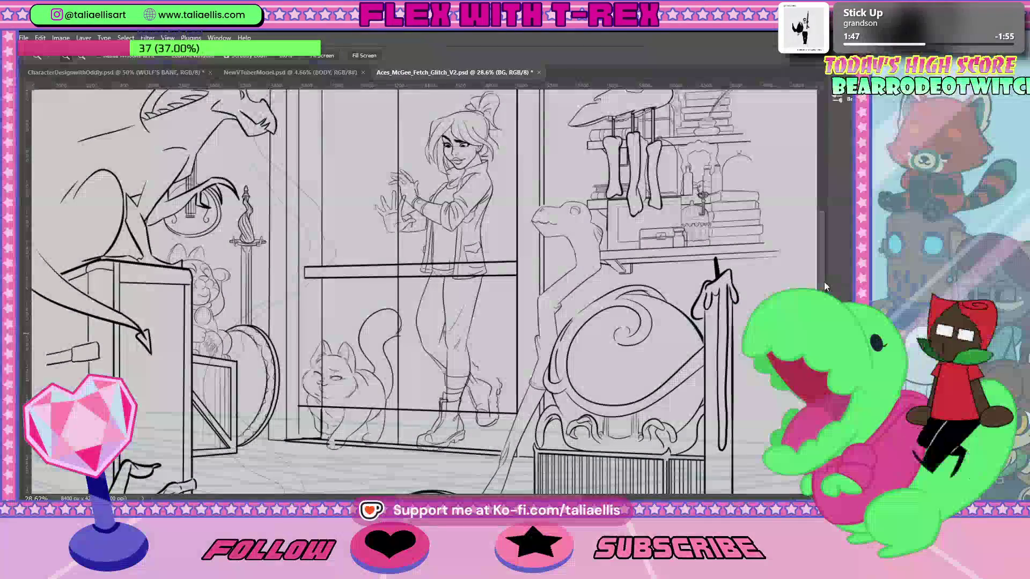
pyautogui.scroll(3, 774, 257)
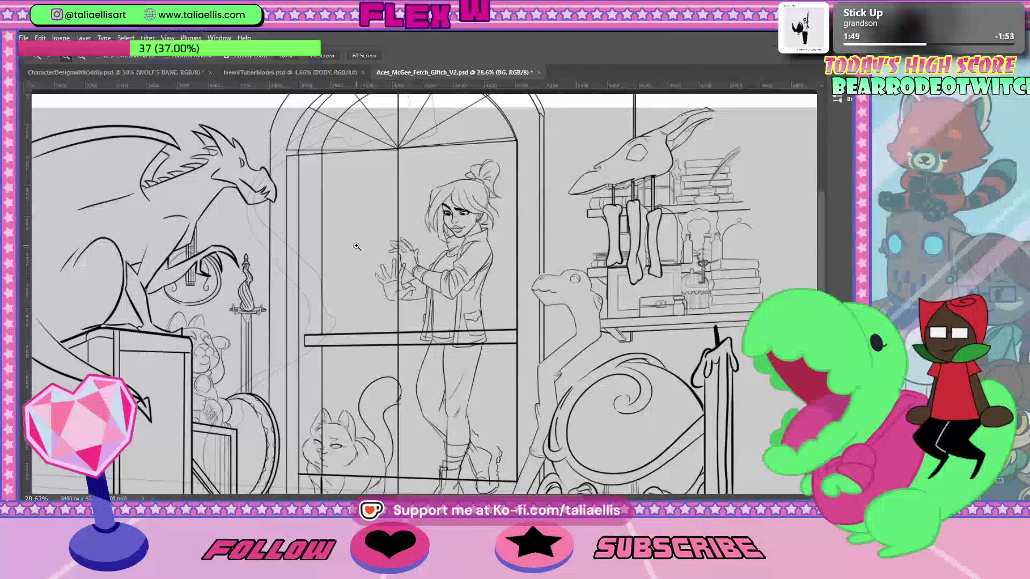
# Zoom out slightly and scroll to look over the top of the page and the figure.
pyautogui.keyDown('alt'); pyautogui.click(356, 246); pyautogui.keyUp('alt')
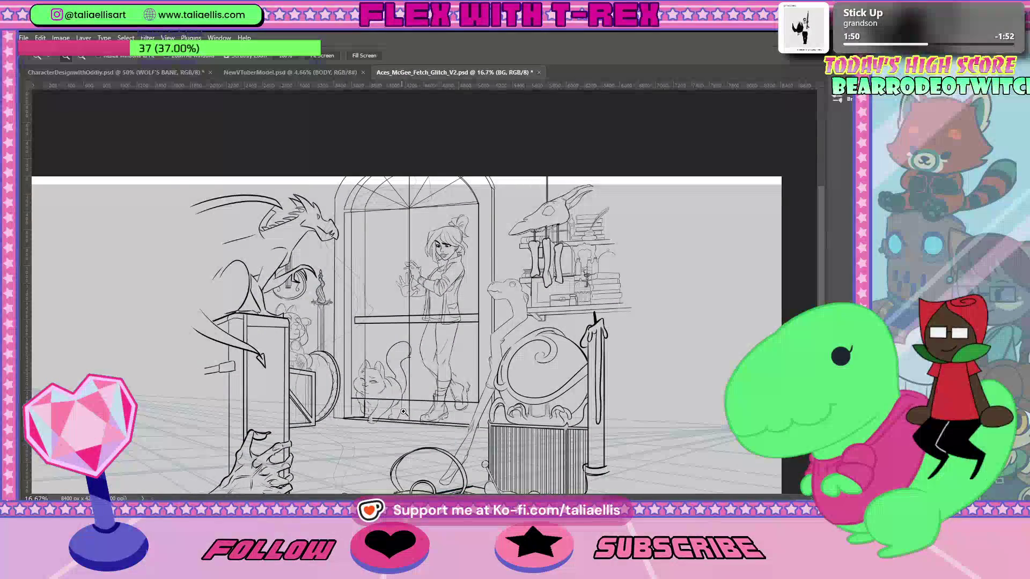
pyautogui.scroll(2, 344, 361)
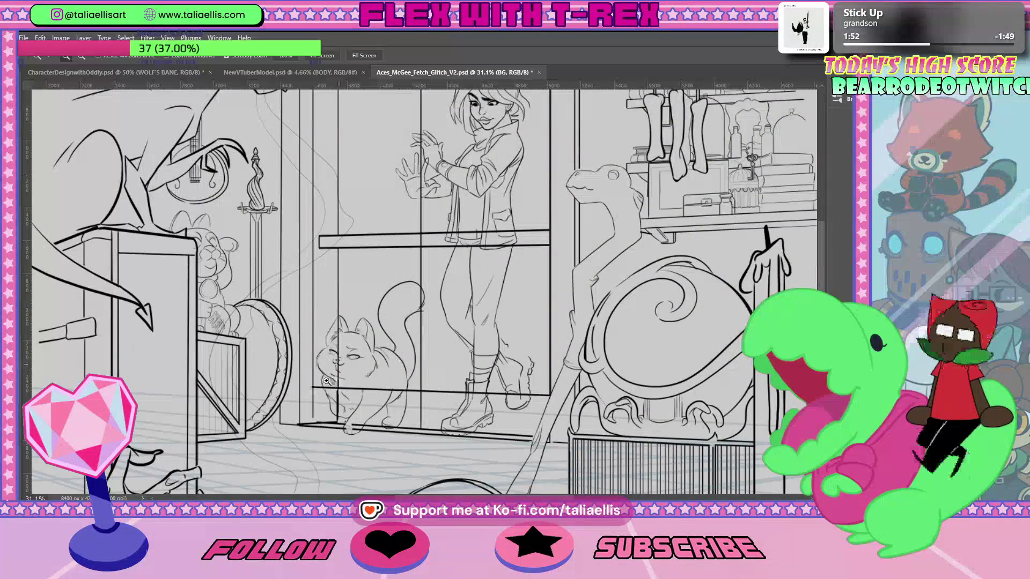
pyautogui.scroll(-2, 343, 436)
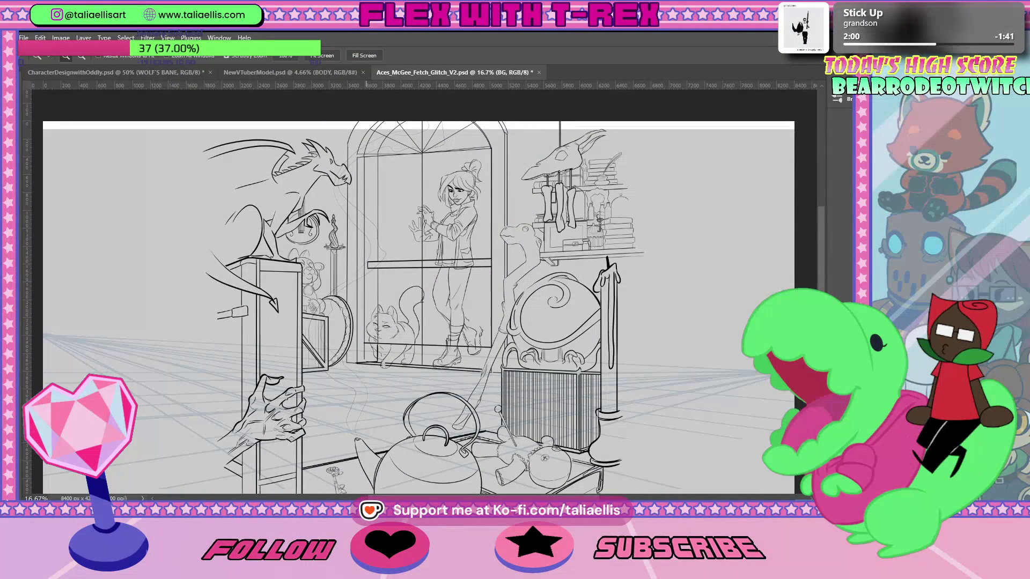
pyautogui.scroll(1, 400, 312)
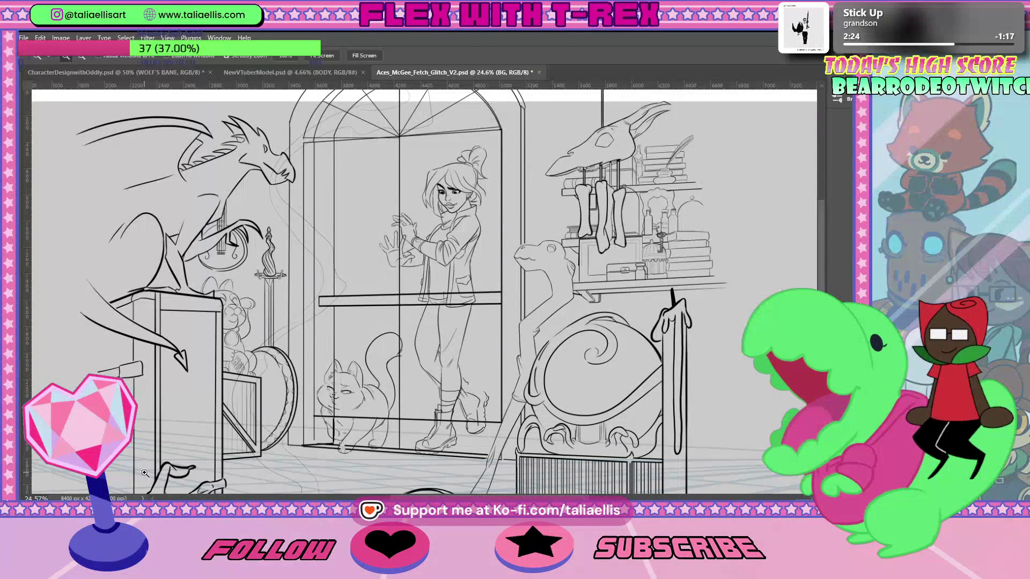
pyautogui.scroll(-2, 145, 477)
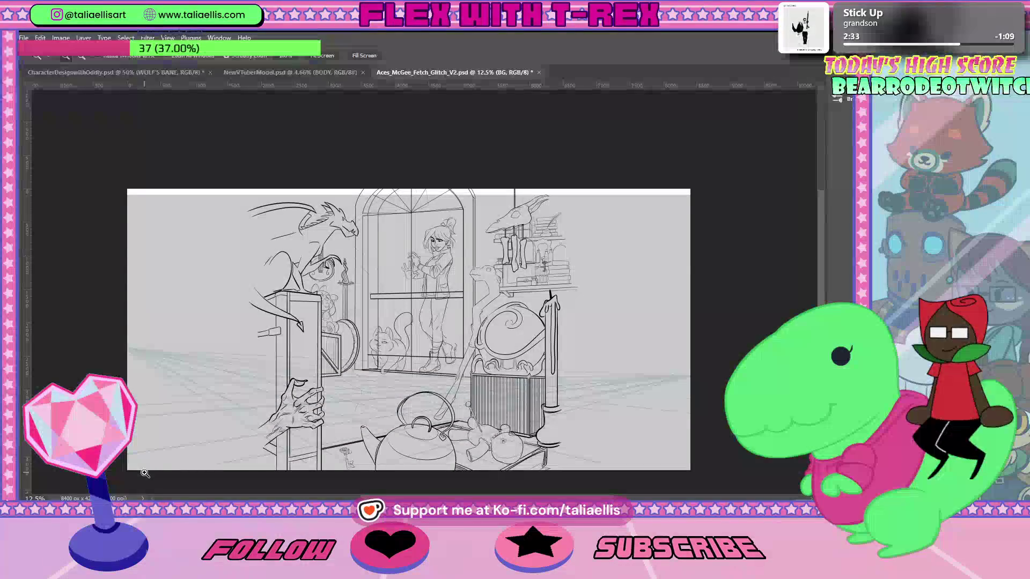
# Zoom in on the girl's legs and the cat, then switch to CharacterDesignwithOddly.psd.
pyautogui.moveTo(417, 332); pyautogui.dragTo(462, 326)
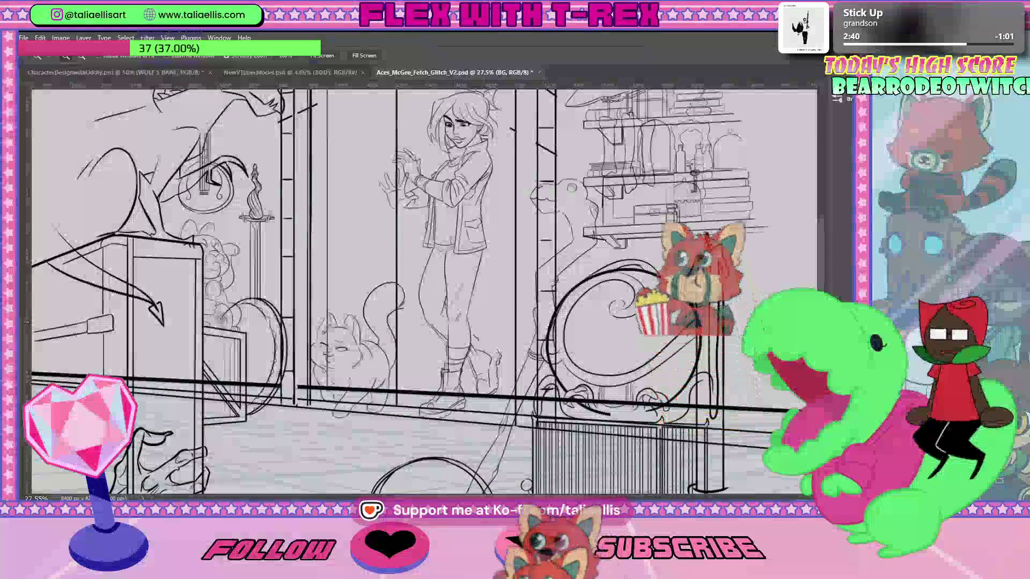
pyautogui.scroll(-3, 477, 246)
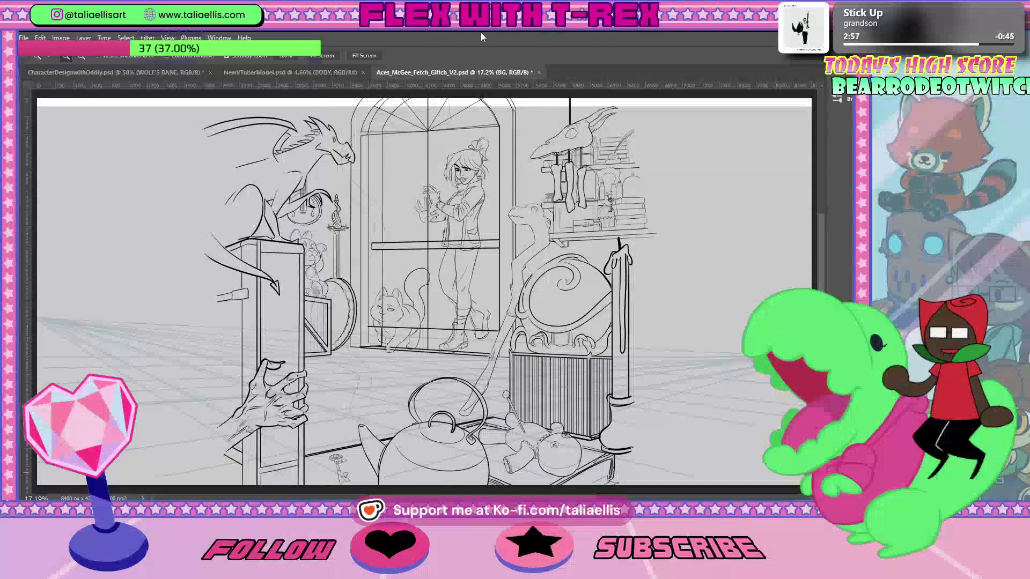
pyautogui.click(107, 76)
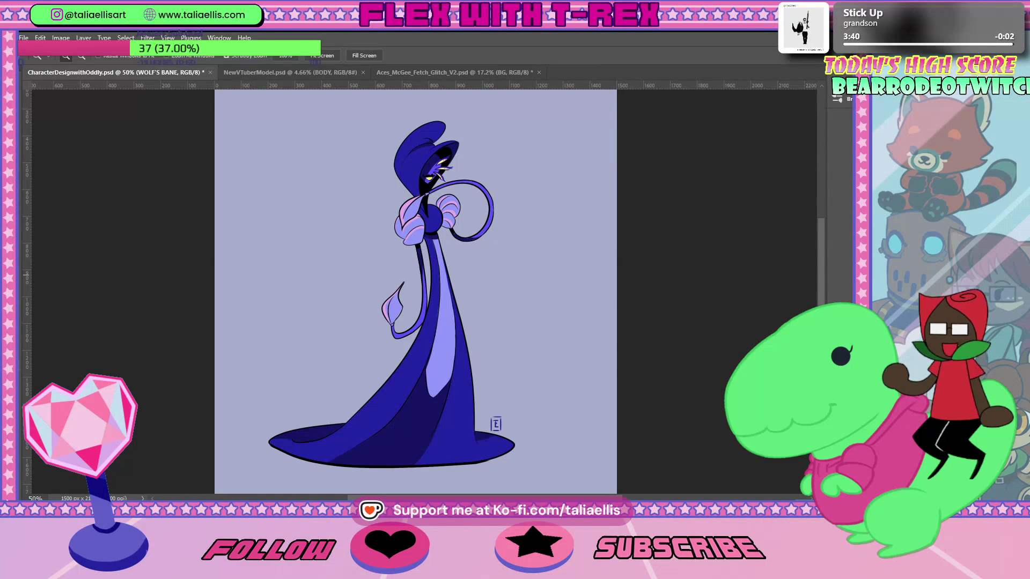
# Bring the mushroom reference photo onto the canvas, cancelling a transform started on the wrong layer.
pyautogui.press('Delete')
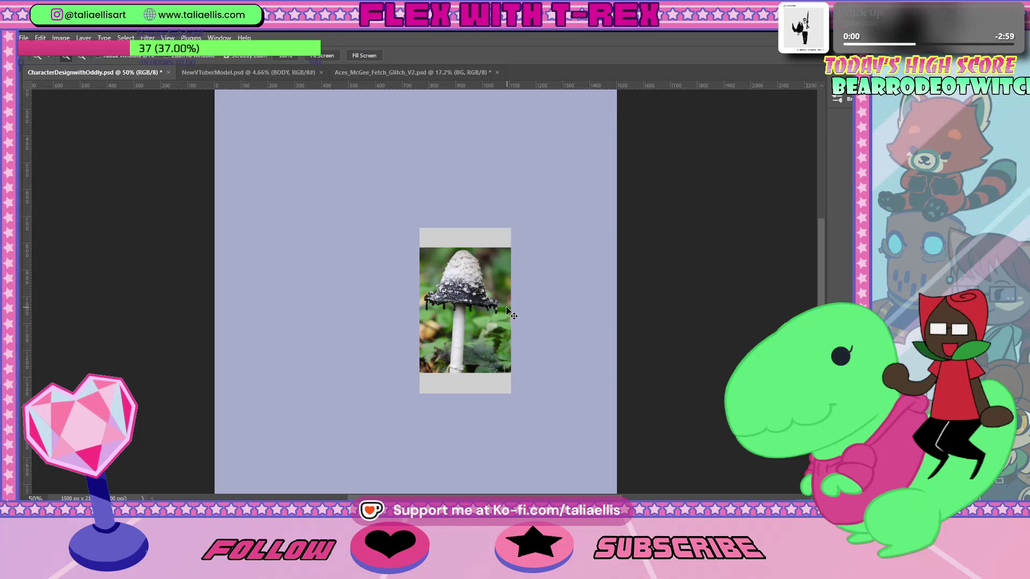
pyautogui.hotkey('ctrl', 't')
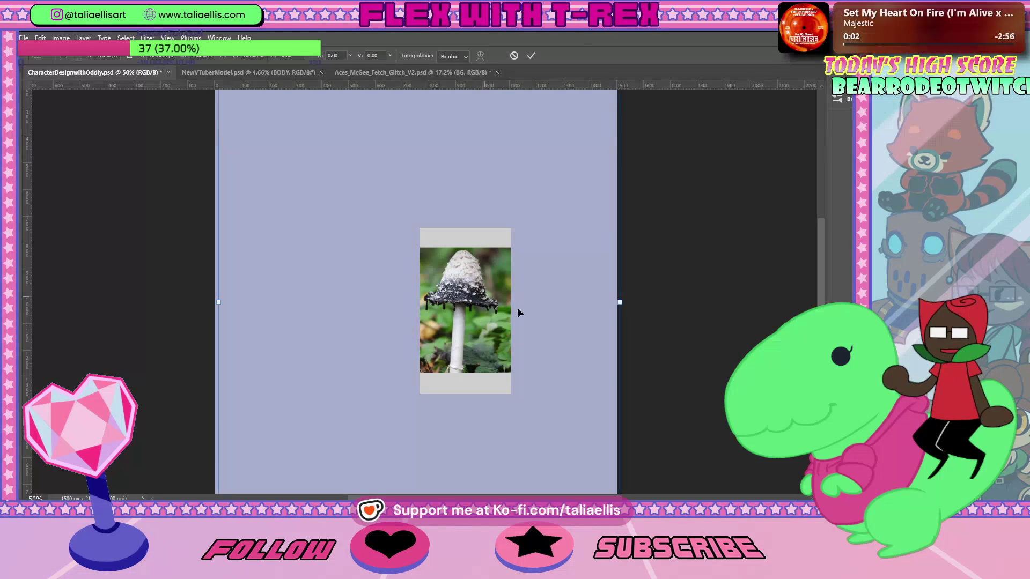
pyautogui.press('Return')
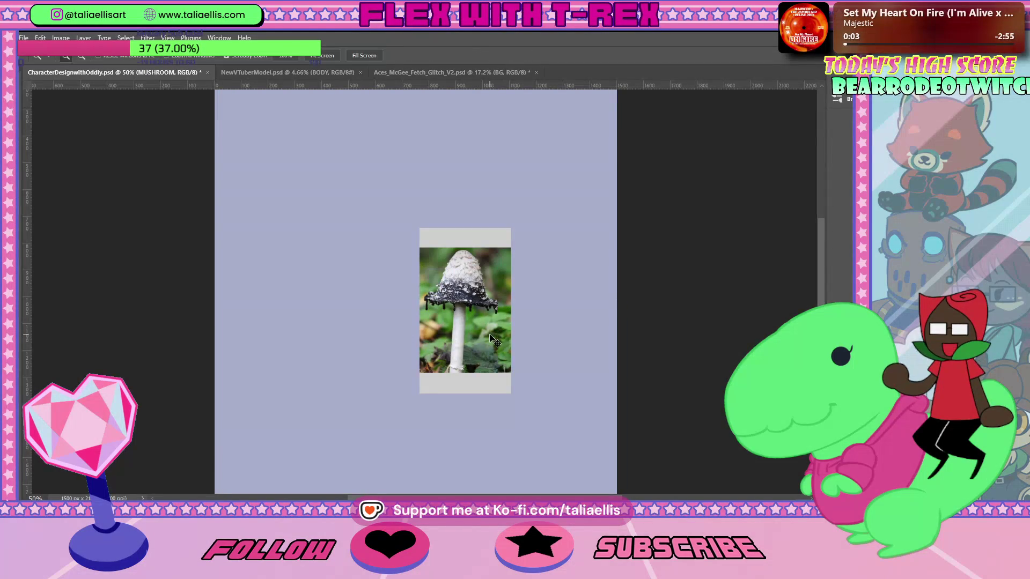
# Move the mushroom photo to the upper-left corner and enlarge it.
pyautogui.hotkey('ctrl', 't')
pyautogui.moveTo(303, 220); pyautogui.dragTo(281, 204)
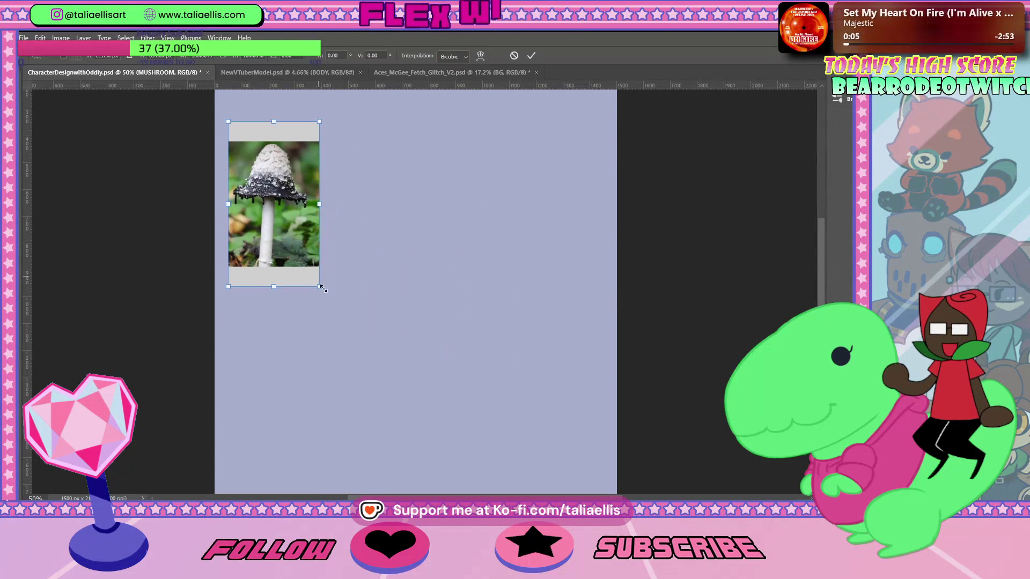
pyautogui.moveTo(319, 287)
pyautogui.mouseDown()
pyautogui.moveTo(396, 396)
pyautogui.moveTo(362, 359)
pyautogui.moveTo(347, 314)
pyautogui.moveTo(358, 334)
pyautogui.mouseUp()
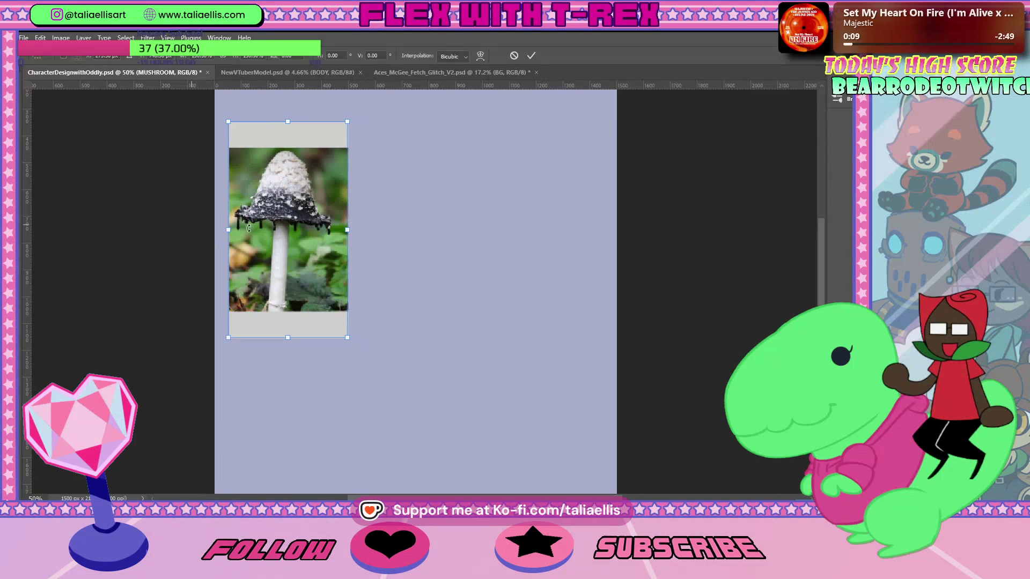
pyautogui.press('Return')
pyautogui.press('z')
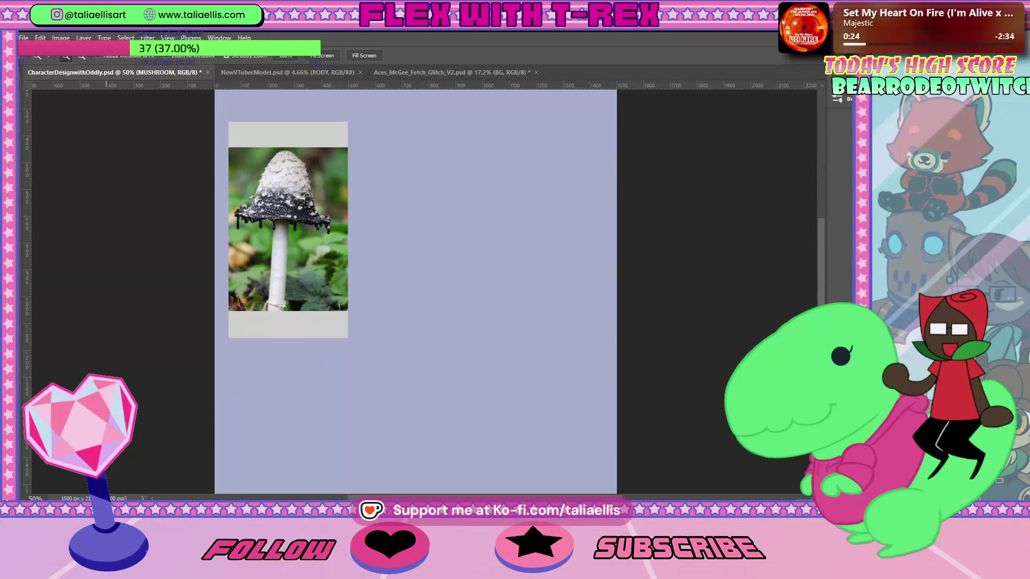
pyautogui.hotkey('alt', 'Tab')
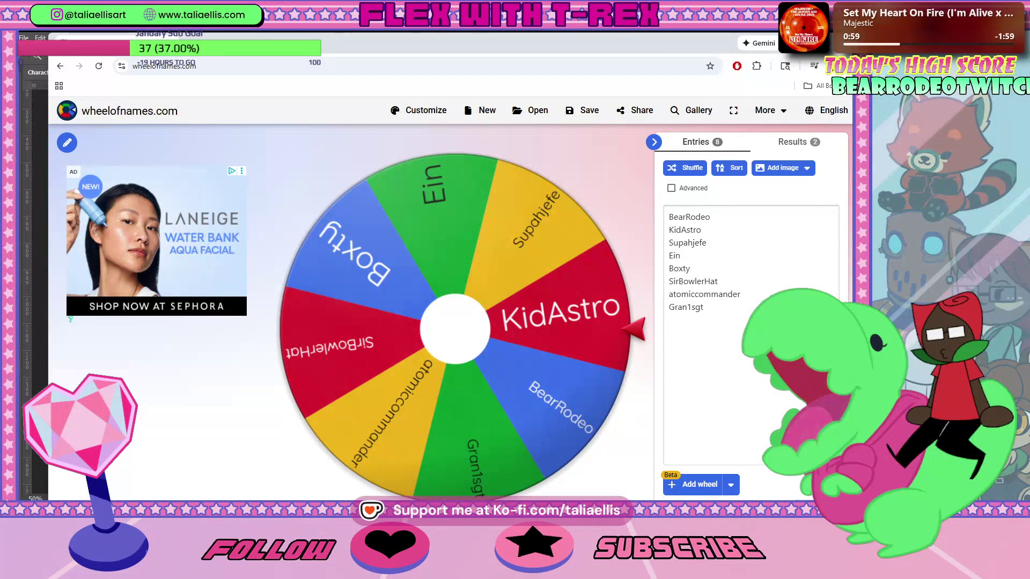
# Shrink the browser, zoom in on the mushroom cap, then fit the whole document in view.
pyautogui.moveTo(536, 43)
pyautogui.mouseDown()
pyautogui.moveTo(523, 105)
pyautogui.moveTo(555, 79)
pyautogui.moveTo(527, 68)
pyautogui.mouseUp()
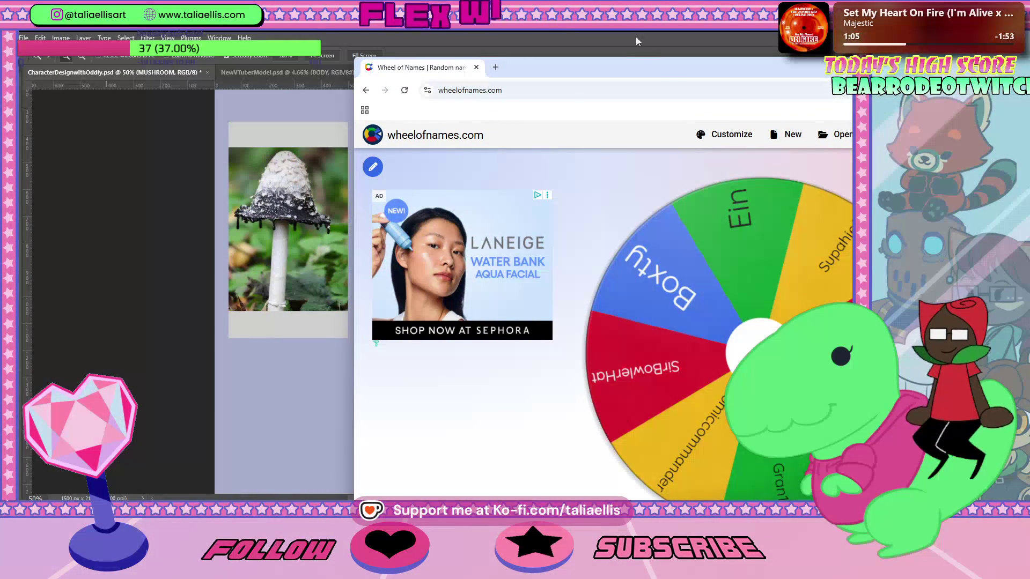
pyautogui.click(257, 240)
pyautogui.moveTo(283, 202)
pyautogui.mouseDown()
pyautogui.moveTo(324, 205)
pyautogui.moveTo(301, 207)
pyautogui.moveTo(310, 207)
pyautogui.mouseUp()
pyautogui.click(322, 56)
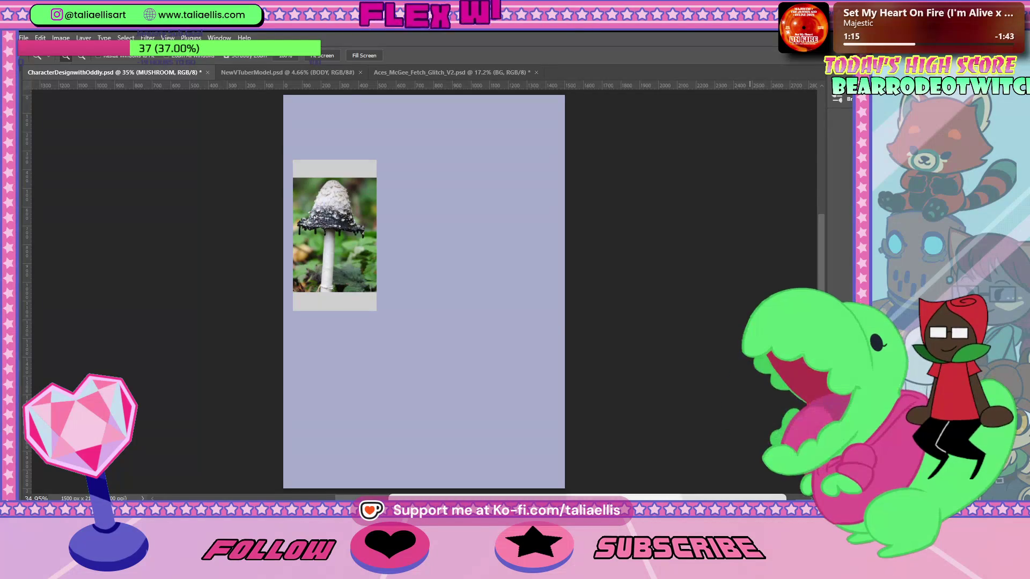
pyautogui.hotkey('alt', 'Tab')
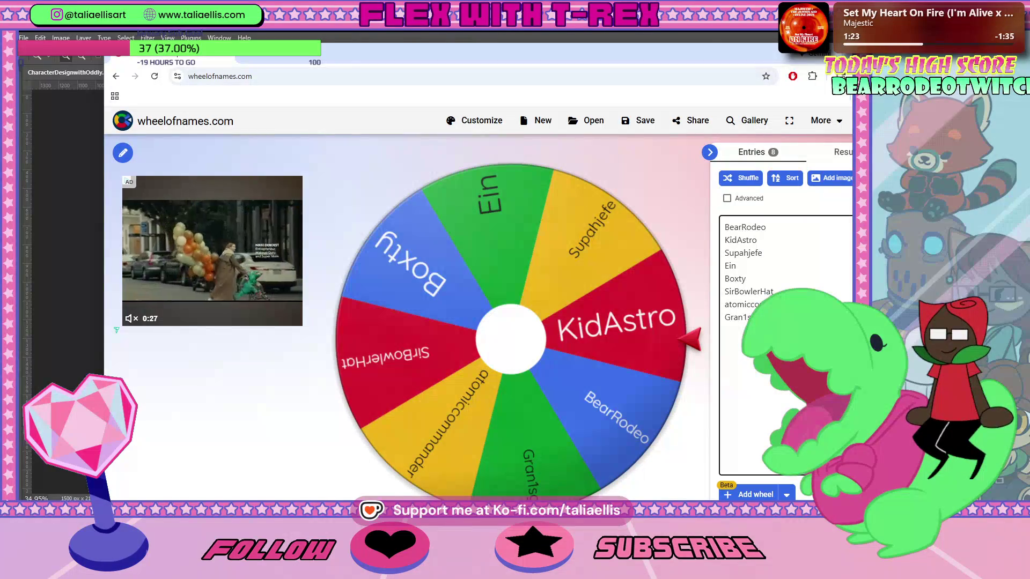
# Append five viewer names on new lines in the Entries list, then select the seventh entry.
pyautogui.click(779, 318)
pyautogui.press('Return')
pyautogui.write('FloralLion')
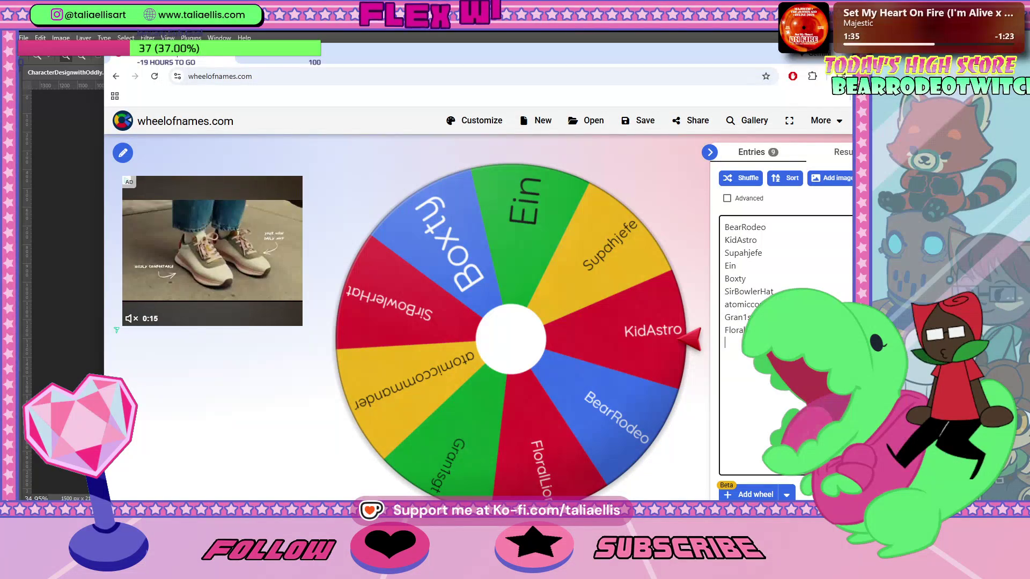
pyautogui.press('Return')
pyautogui.write('Vantilove')
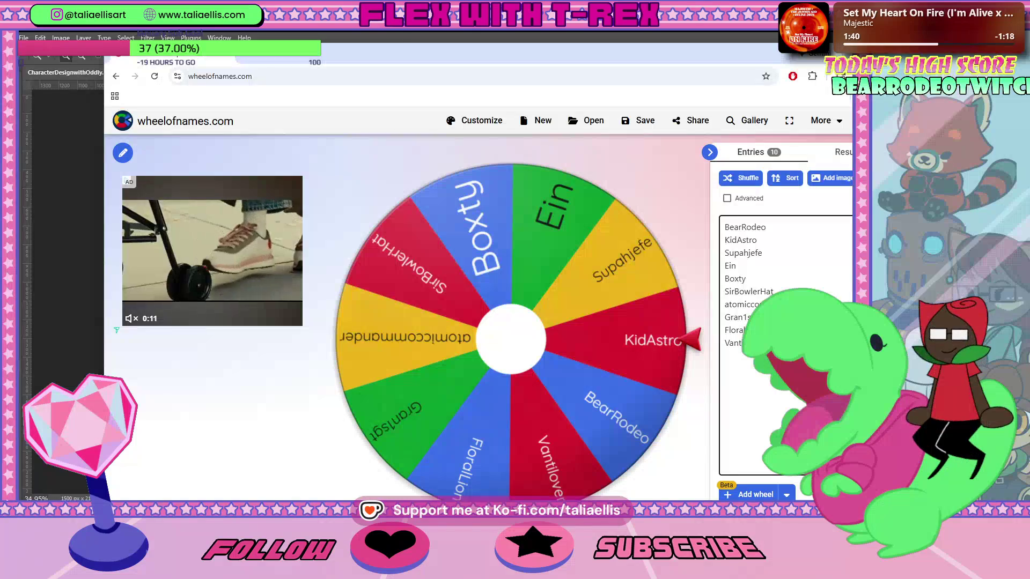
pyautogui.press('Return')
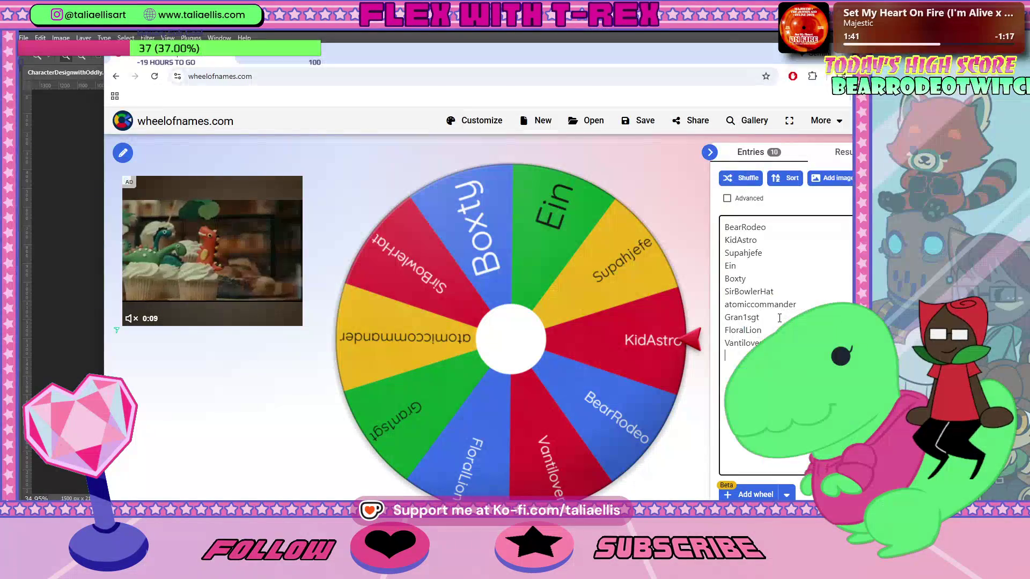
pyautogui.write('Jayden')
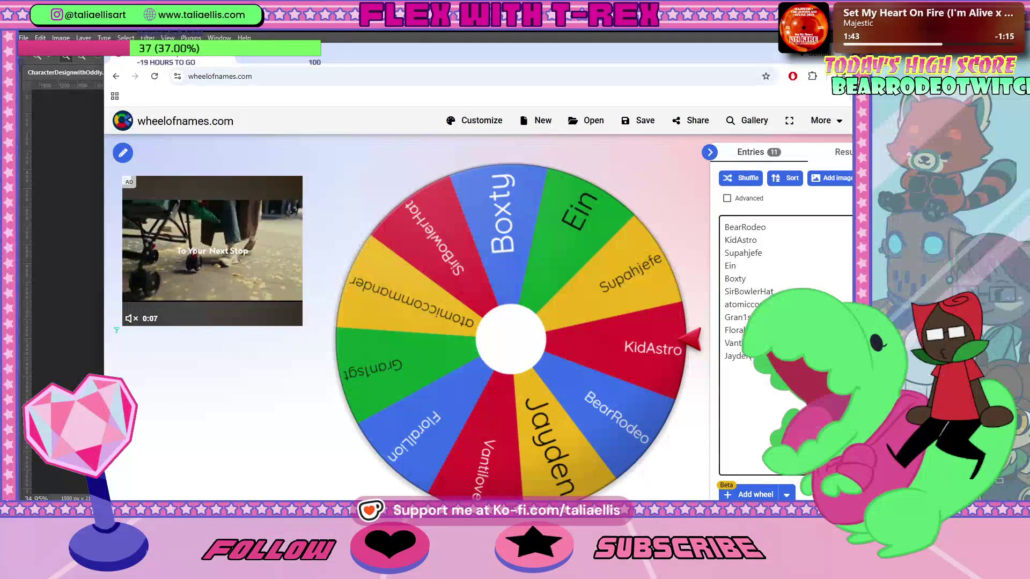
pyautogui.write('TheThunderD')
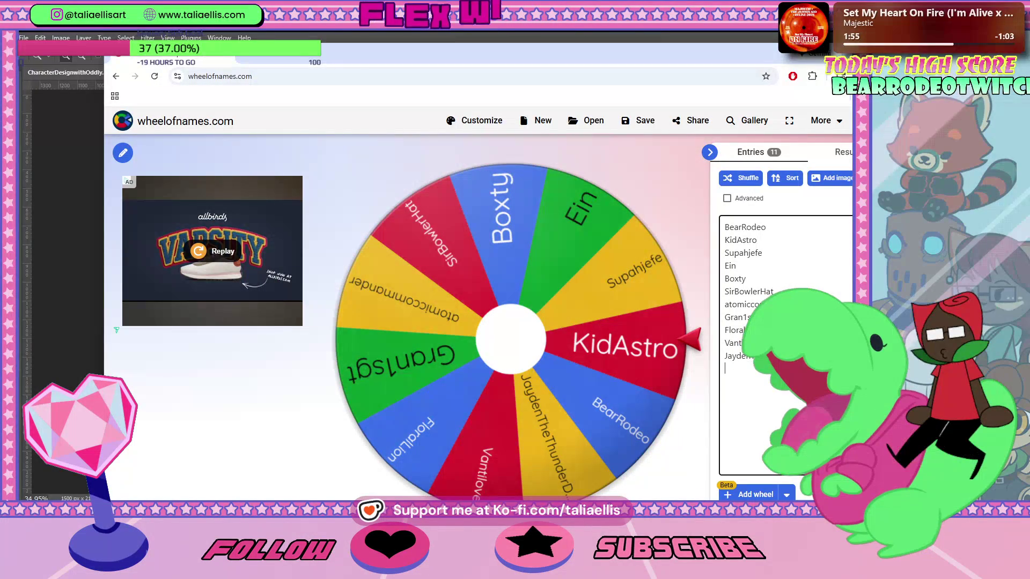
pyautogui.press('Return')
pyautogui.write('Samwise')
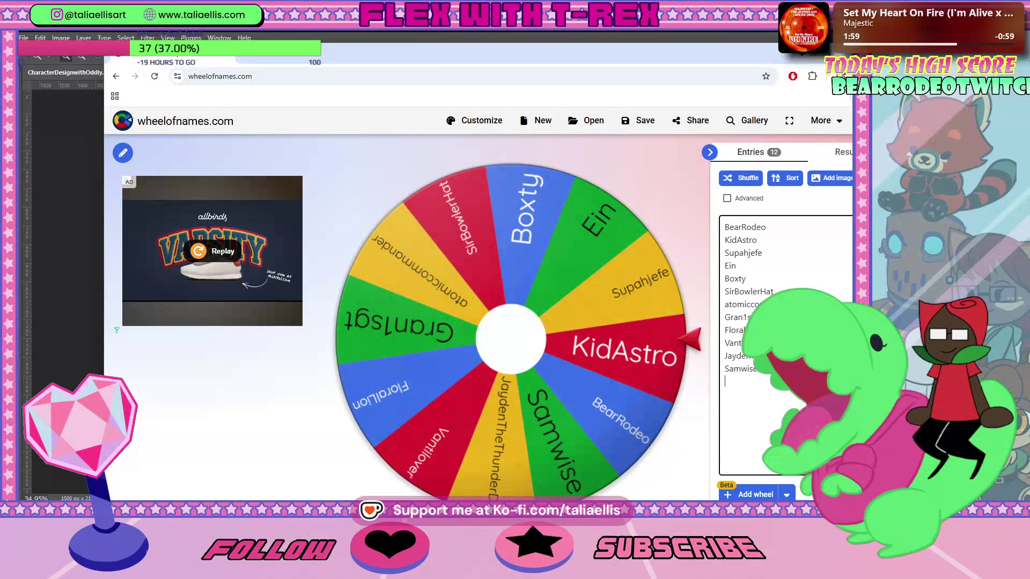
pyautogui.press('Return')
pyautogui.write('Broken')
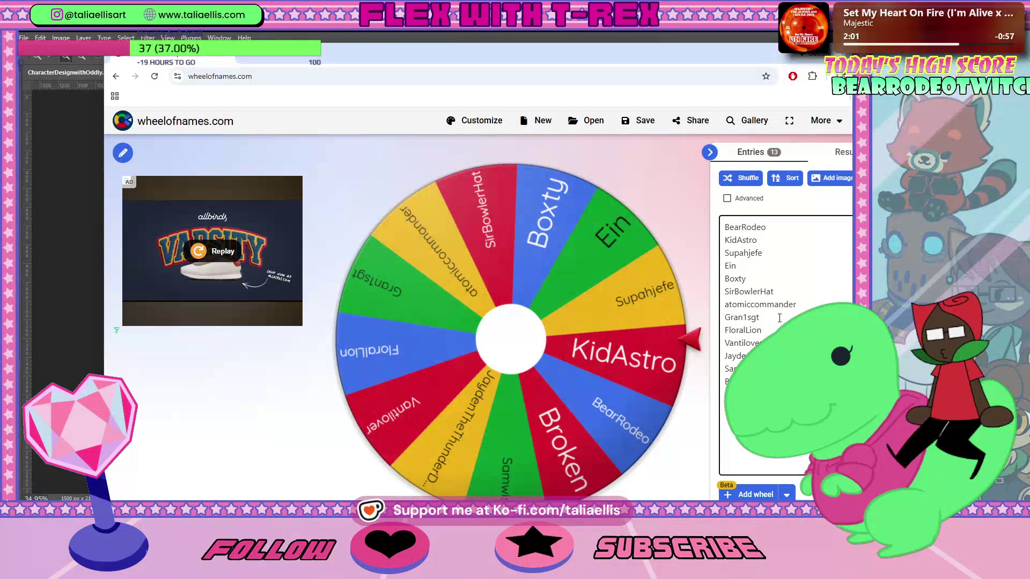
pyautogui.write(' Demo Disk')
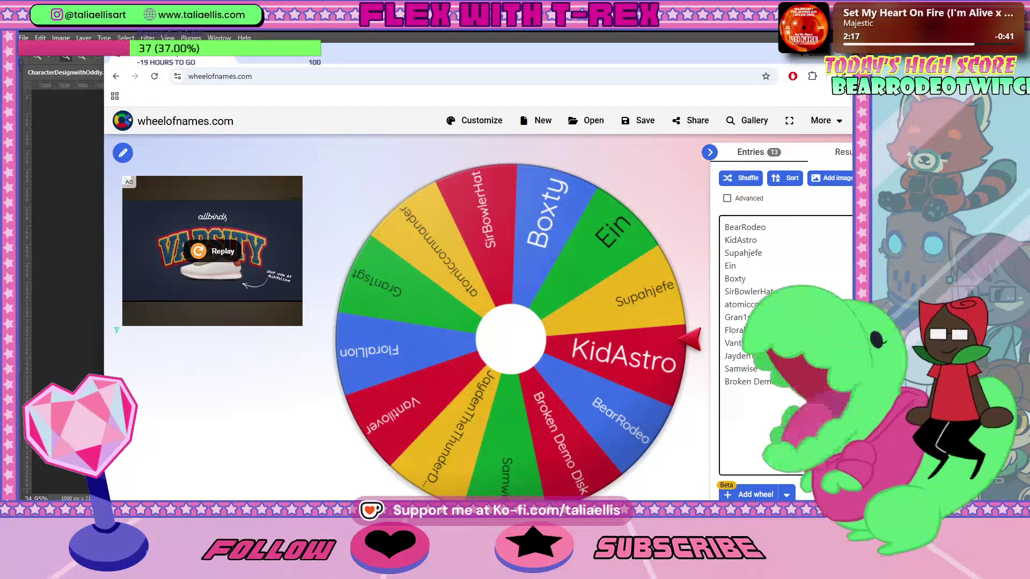
pyautogui.moveTo(728, 305); pyautogui.dragTo(722, 305)
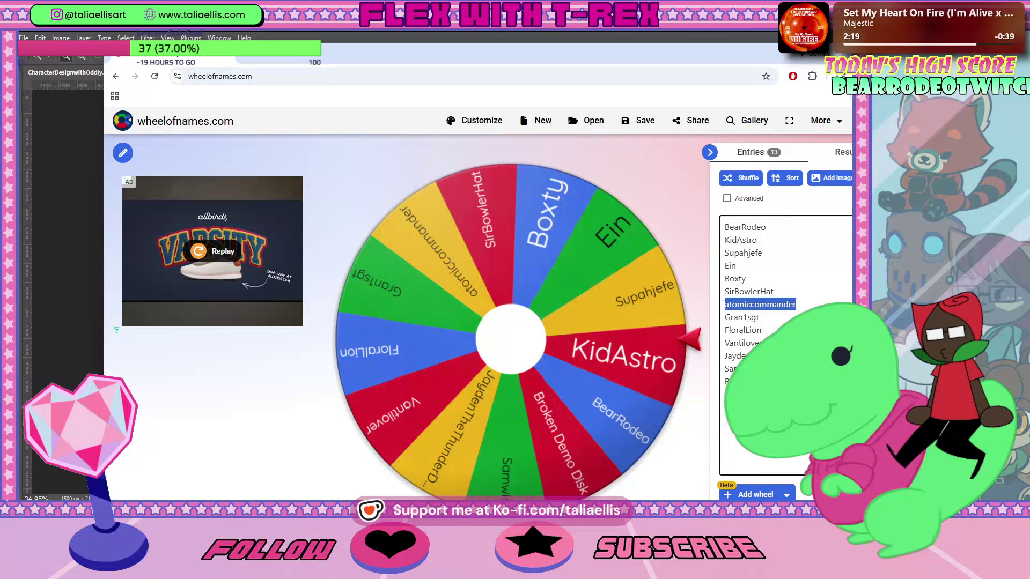
# Delete the seventh entry and one more name, then shrink the browser to reveal Photoshop.
pyautogui.press('BackSpace')
pyautogui.press('BackSpace')
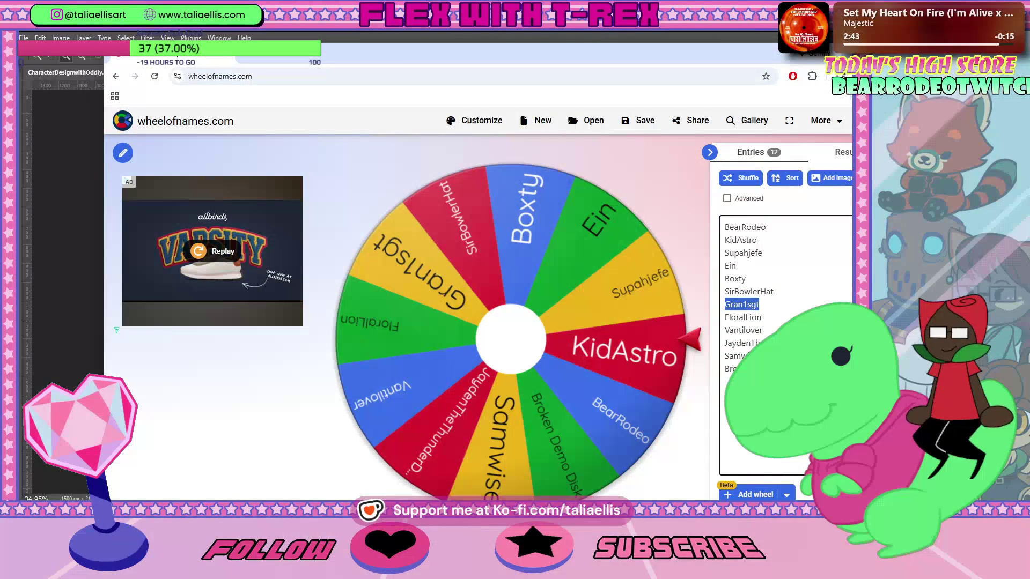
pyautogui.press('BackSpace')
pyautogui.press('BackSpace')
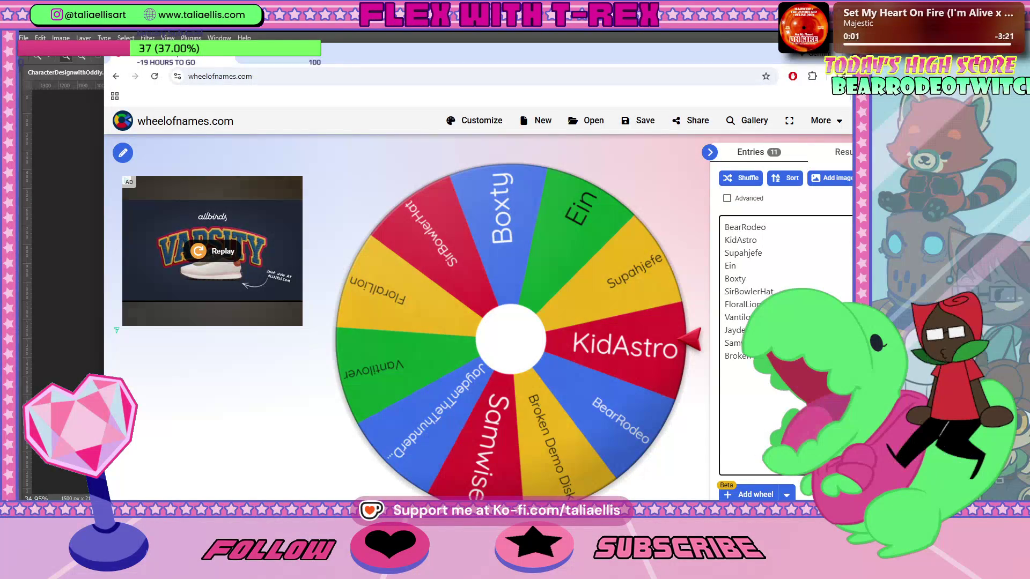
pyautogui.moveTo(328, 48)
pyautogui.mouseDown()
pyautogui.moveTo(759, 100)
pyautogui.moveTo(648, 66)
pyautogui.moveTo(610, 37)
pyautogui.moveTo(616, 136)
pyautogui.mouseUp()
# Bring Photoshop forward and zoom in on the mushroom reference photo.
pyautogui.click(361, 220)
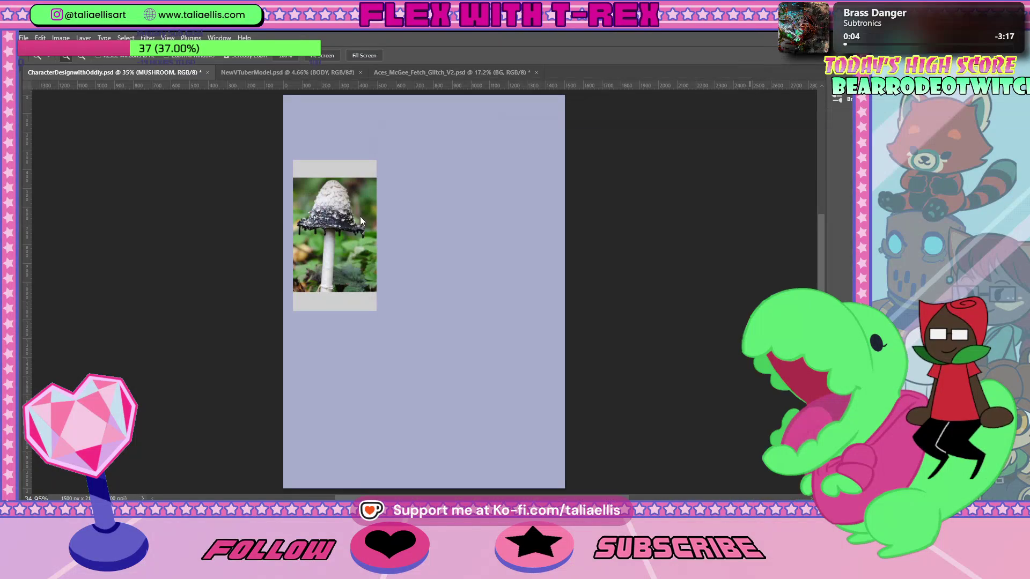
pyautogui.moveTo(360, 221)
pyautogui.mouseDown()
pyautogui.moveTo(387, 219)
pyautogui.moveTo(303, 231)
pyautogui.mouseUp()
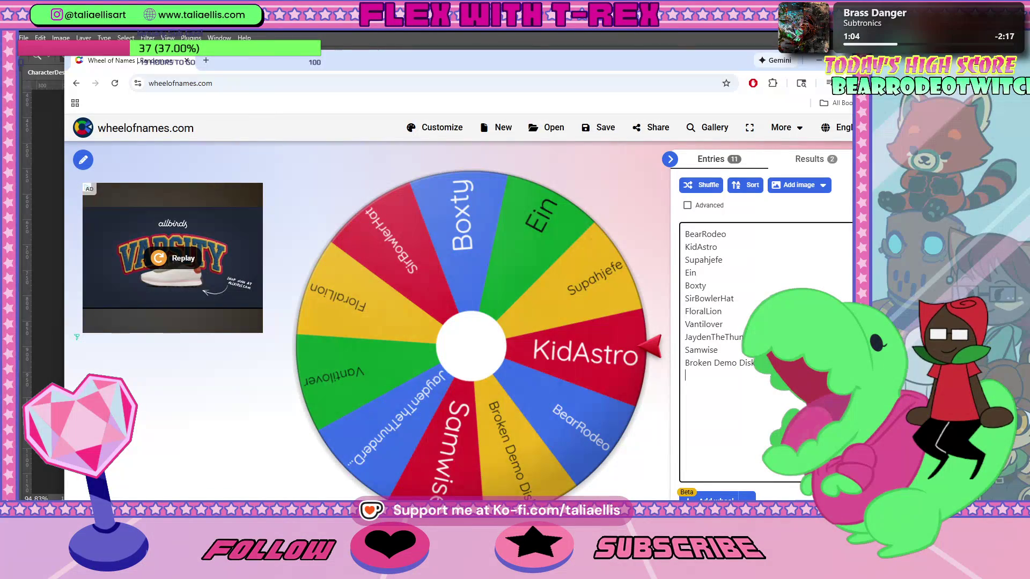
# Add one more viewer name, spin the wheel for a winner, then return to the Photoshop canvas.
pyautogui.write('NoahLor')
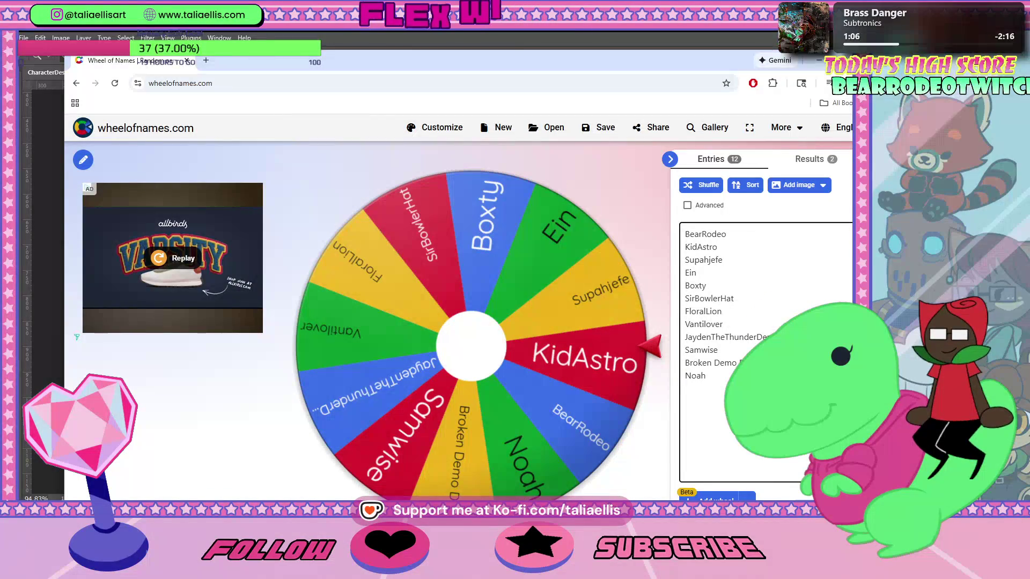
pyautogui.write('dWaffles')
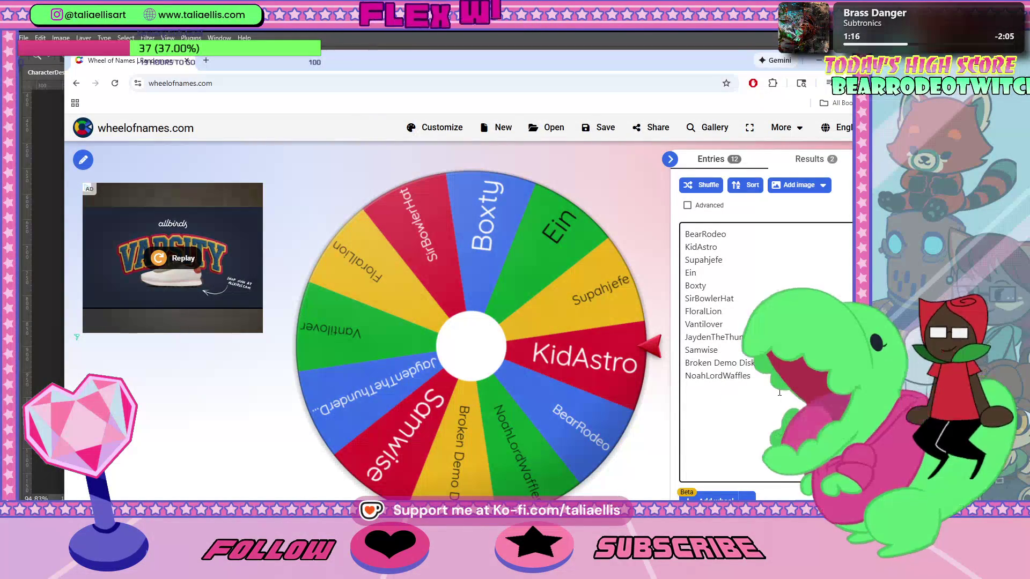
pyautogui.click(494, 352)
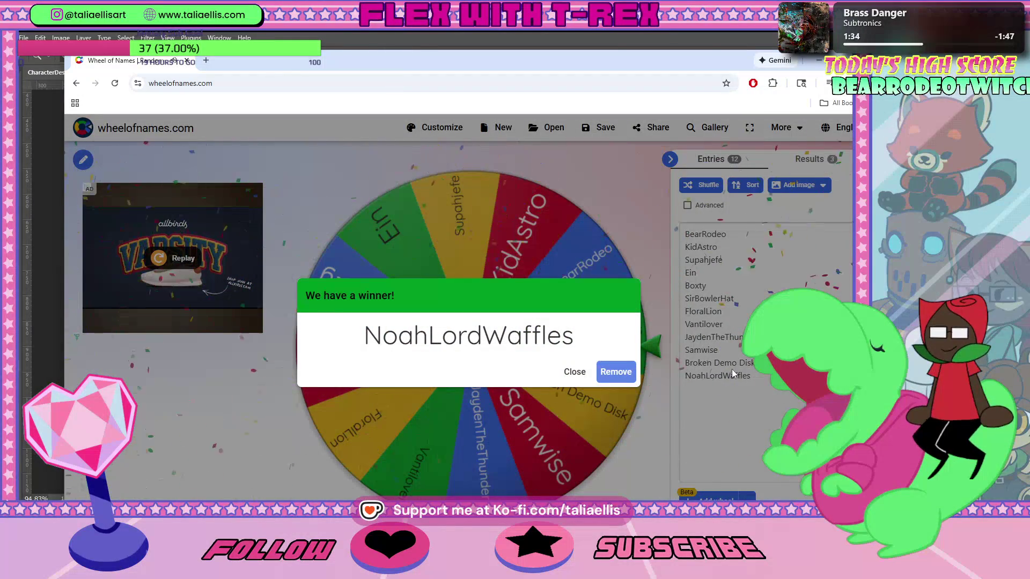
pyautogui.moveTo(203, 56)
pyautogui.mouseDown()
pyautogui.moveTo(331, 72)
pyautogui.moveTo(304, 78)
pyautogui.mouseUp()
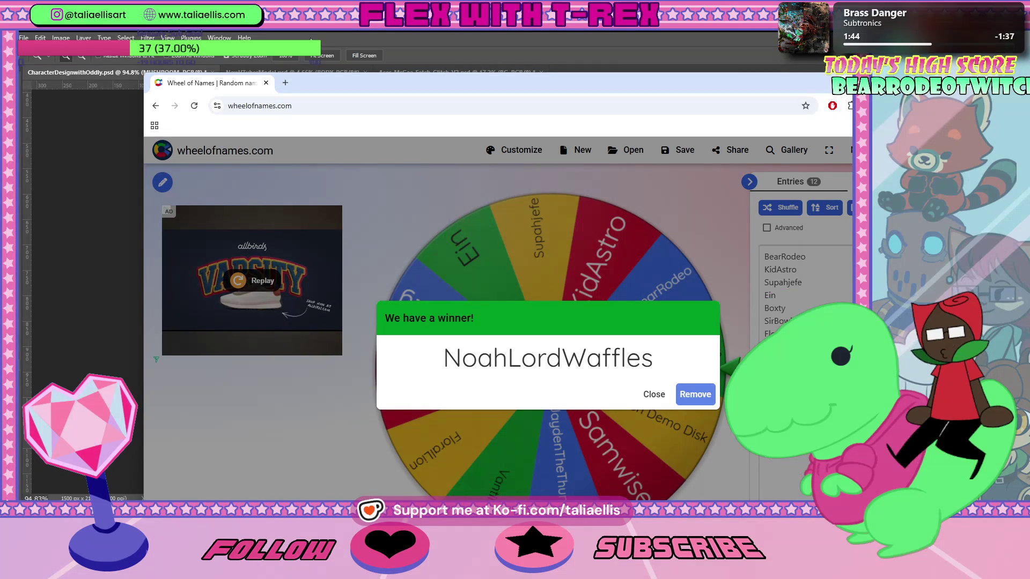
pyautogui.click(311, 38)
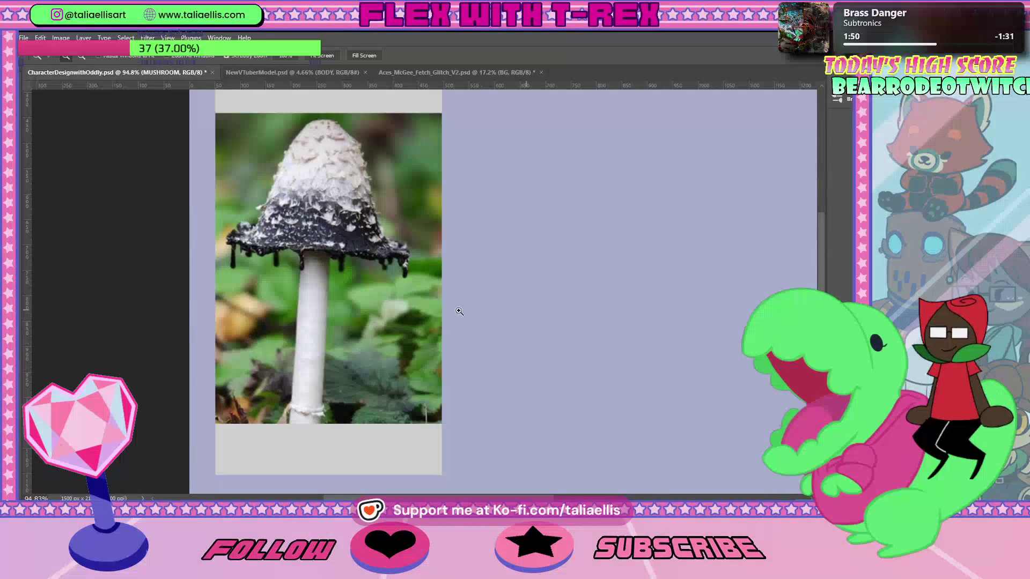
# Select the Brush tool and make the NOTES layer active, then bring up Wheel of Names.
pyautogui.press('b')
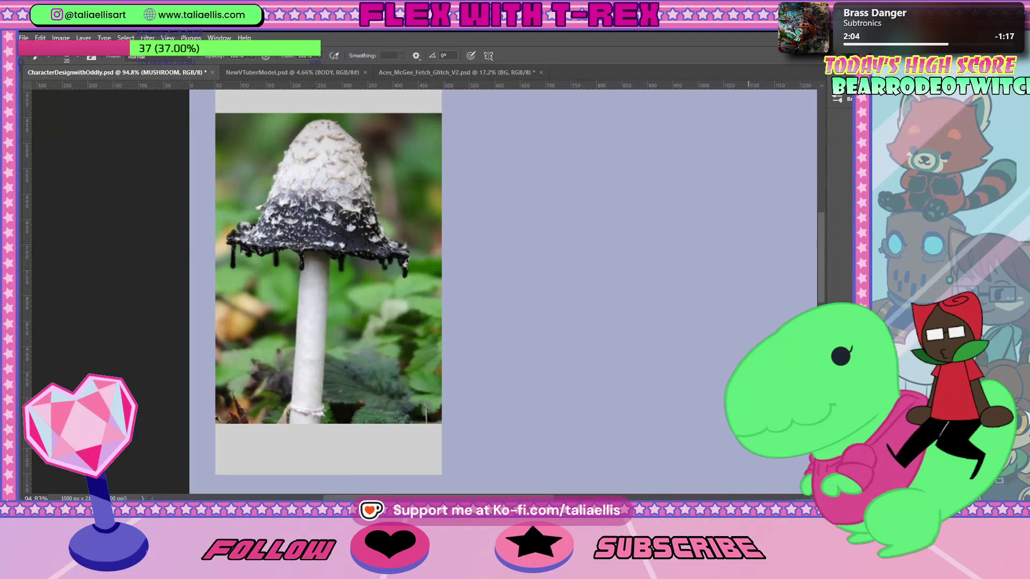
pyautogui.hotkey('ctrl', 'shift', 'alt', 'n')
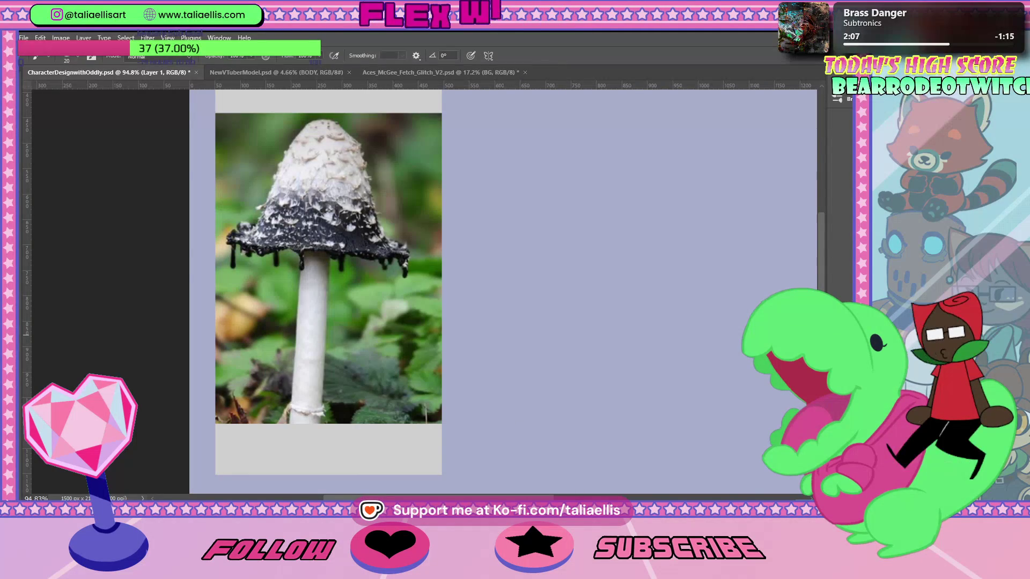
pyautogui.hotkey('alt', ']')
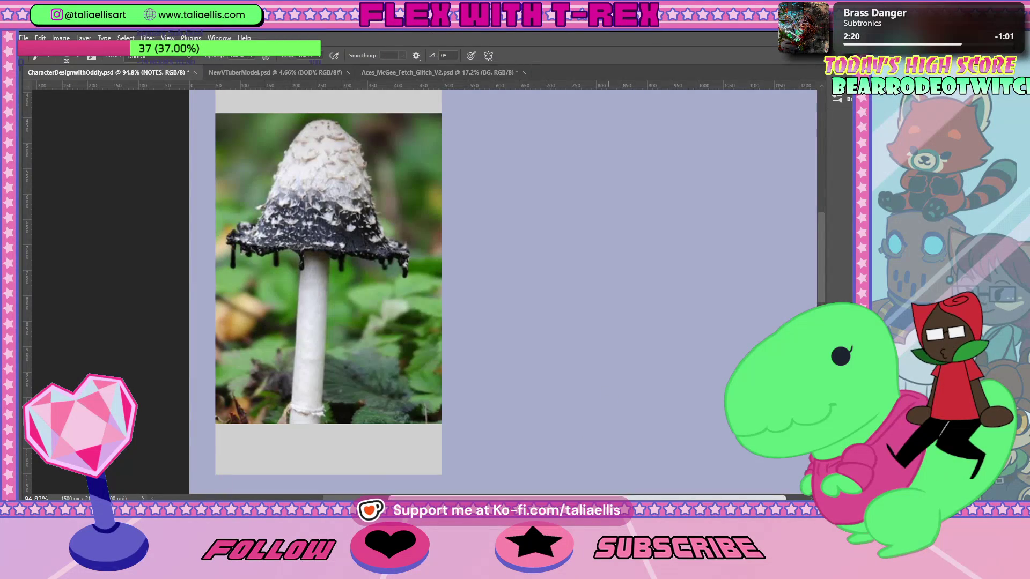
pyautogui.hotkey('alt', 'Tab')
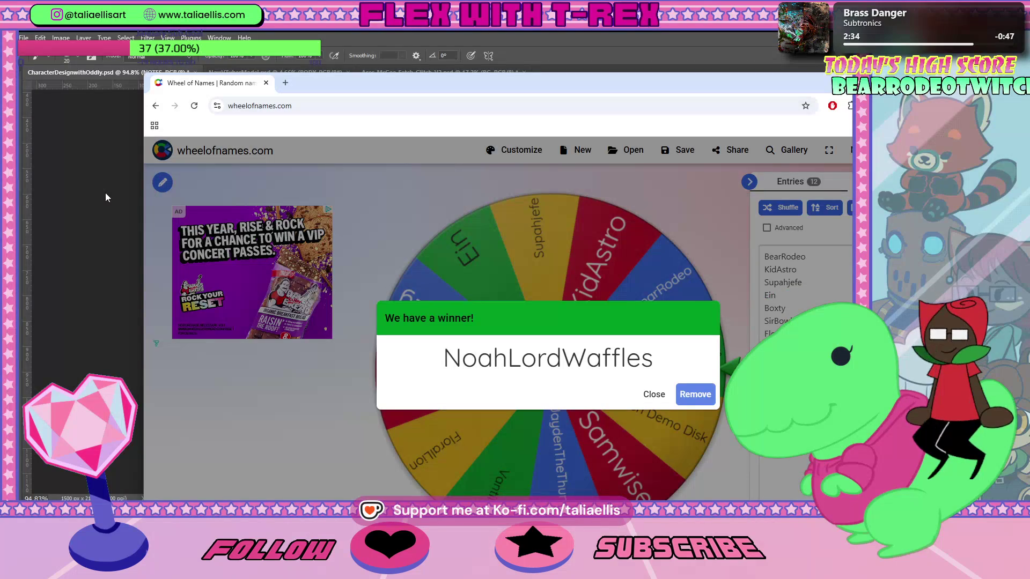
# Bring the Photoshop mushroom canvas back in front of the browser.
pyautogui.click(88, 250)
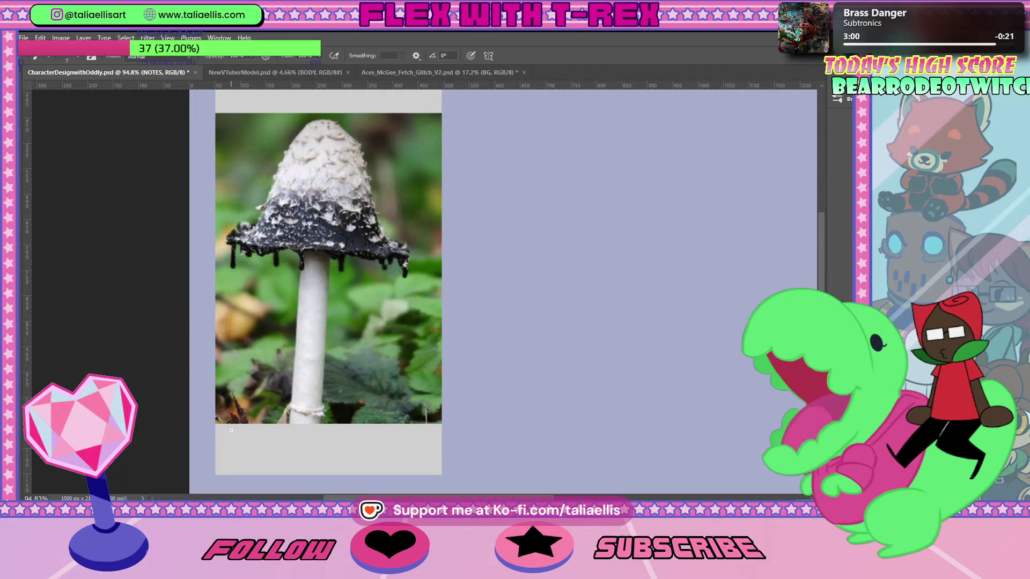
# Hand-letter the first line 'She got a very cold exterior,' under the photo, undoing one stray stroke.
pyautogui.moveTo(231, 429)
pyautogui.mouseDown()
pyautogui.moveTo(225, 439)
pyautogui.moveTo(242, 439)
pyautogui.mouseUp()
pyautogui.moveTo(235, 434); pyautogui.dragTo(245, 433)
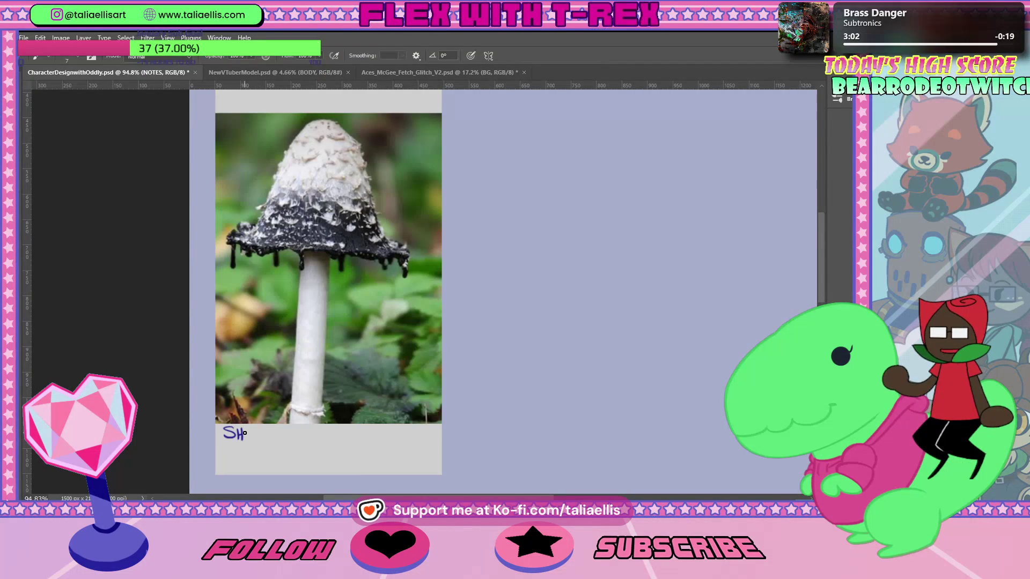
pyautogui.hotkey('ctrl', 'z')
pyautogui.hotkey('ctrl', 'z')
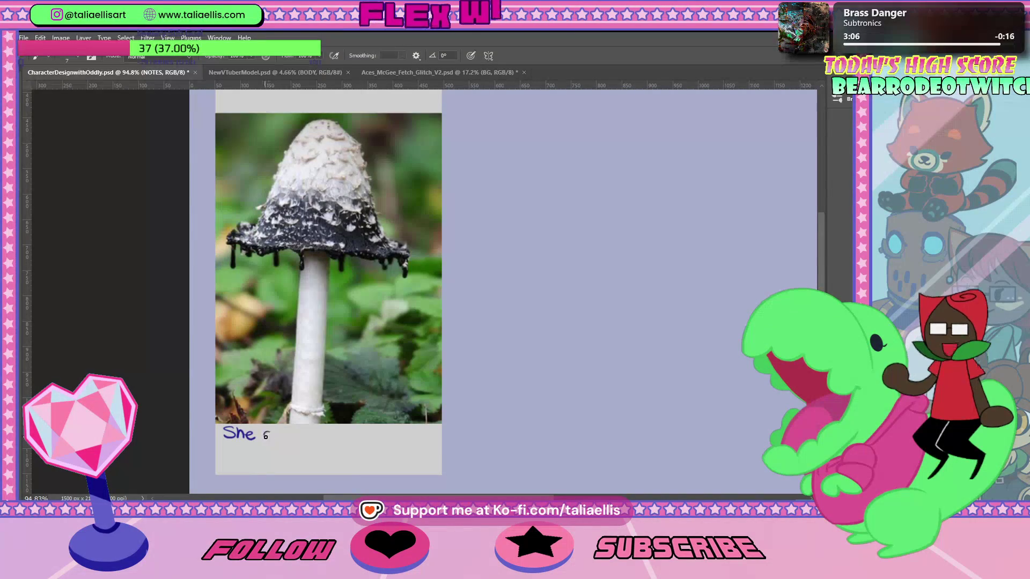
pyautogui.moveTo(269, 435); pyautogui.dragTo(435, 438)
pyautogui.moveTo(437, 430); pyautogui.dragTo(452, 440)
pyautogui.moveTo(457, 436); pyautogui.dragTo(455, 440)
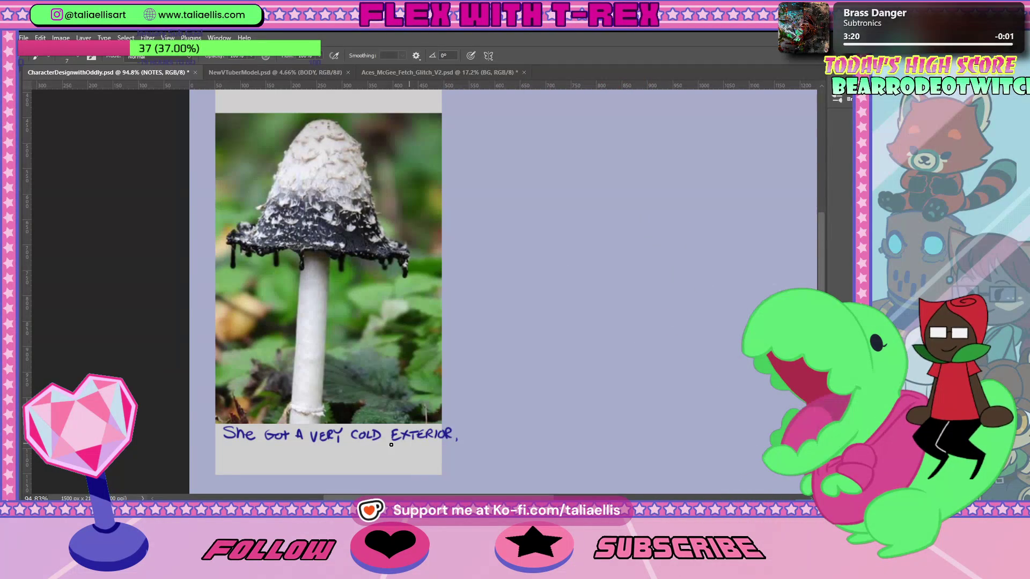
# Hand-letter the second line 'but a heart of gold' beneath the first.
pyautogui.moveTo(227, 450); pyautogui.dragTo(228, 460)
pyautogui.moveTo(228, 449); pyautogui.dragTo(229, 460)
pyautogui.moveTo(238, 451); pyautogui.dragTo(248, 460)
pyautogui.moveTo(243, 449); pyautogui.dragTo(271, 462)
pyautogui.moveTo(264, 456)
pyautogui.mouseDown()
pyautogui.moveTo(290, 462)
pyautogui.moveTo(301, 449)
pyautogui.mouseUp()
pyautogui.moveTo(302, 449); pyautogui.dragTo(304, 456)
pyautogui.moveTo(309, 454); pyautogui.dragTo(309, 462)
pyautogui.moveTo(310, 455); pyautogui.dragTo(317, 454)
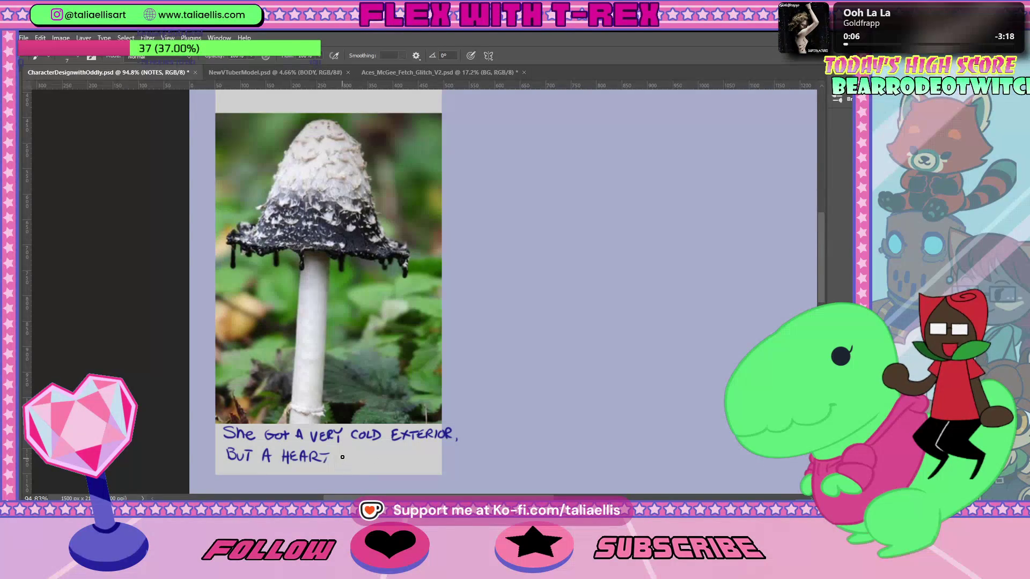
pyautogui.moveTo(352, 450); pyautogui.dragTo(351, 461)
pyautogui.moveTo(351, 451); pyautogui.dragTo(359, 450)
pyautogui.moveTo(352, 456)
pyautogui.mouseDown()
pyautogui.moveTo(382, 460)
pyautogui.moveTo(392, 450)
pyautogui.moveTo(407, 461)
pyautogui.mouseUp()
pyautogui.moveTo(409, 451); pyautogui.dragTo(409, 460)
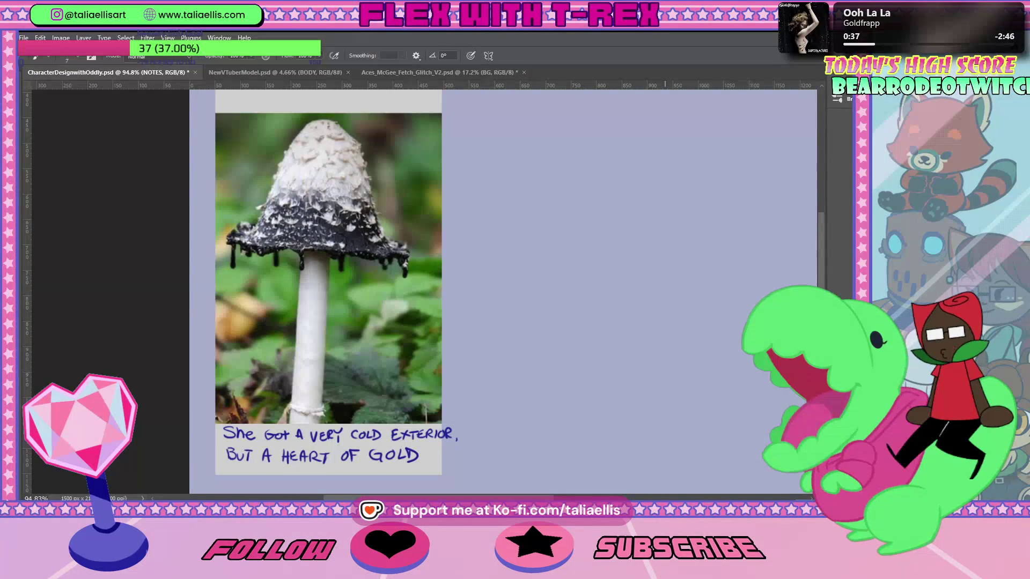
# Remove the winner via the Remove button in the winner dialog, then return to the mushroom canvas.
pyautogui.hotkey('alt', 'Tab')
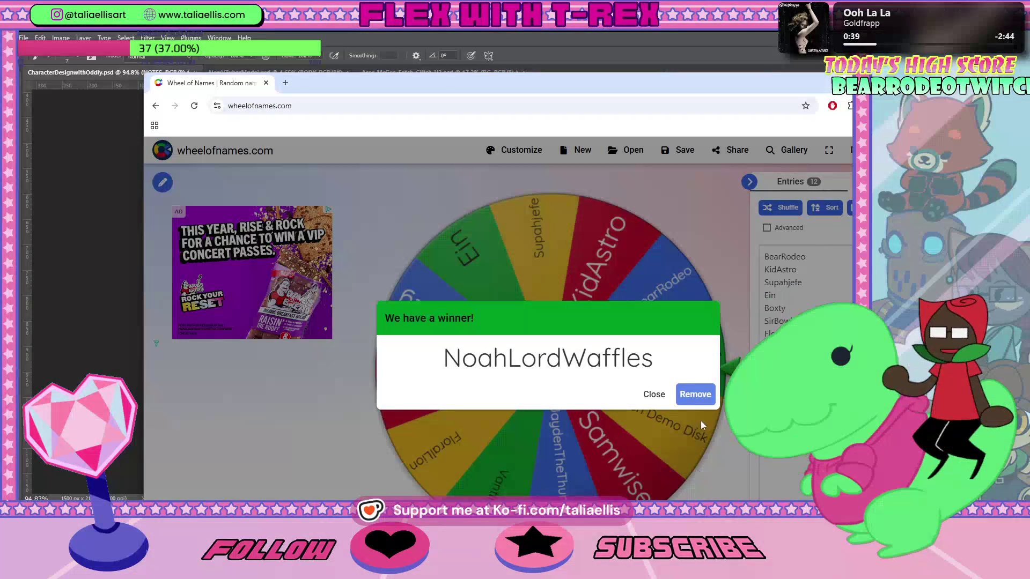
pyautogui.click(695, 396)
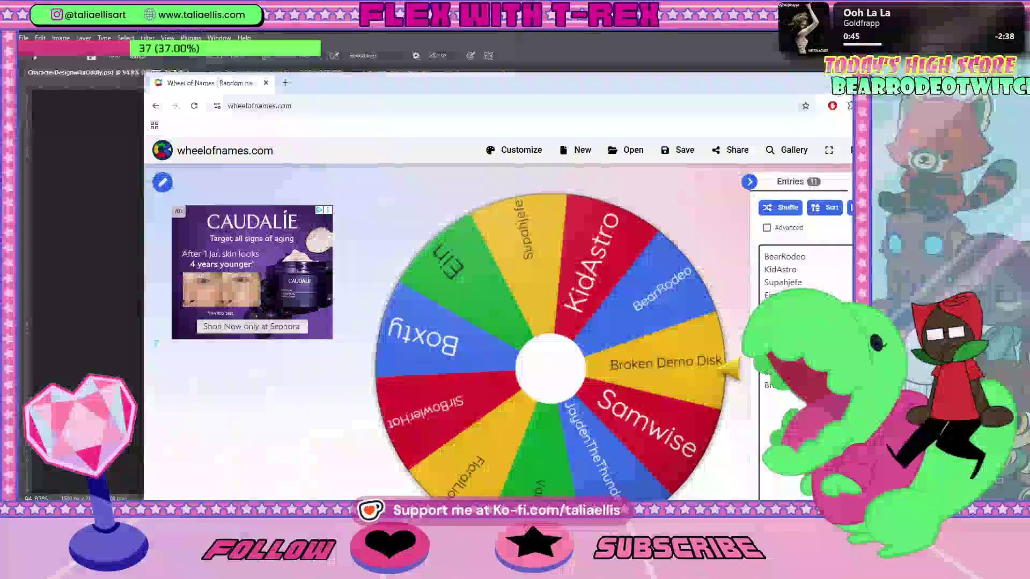
pyautogui.click(389, 38)
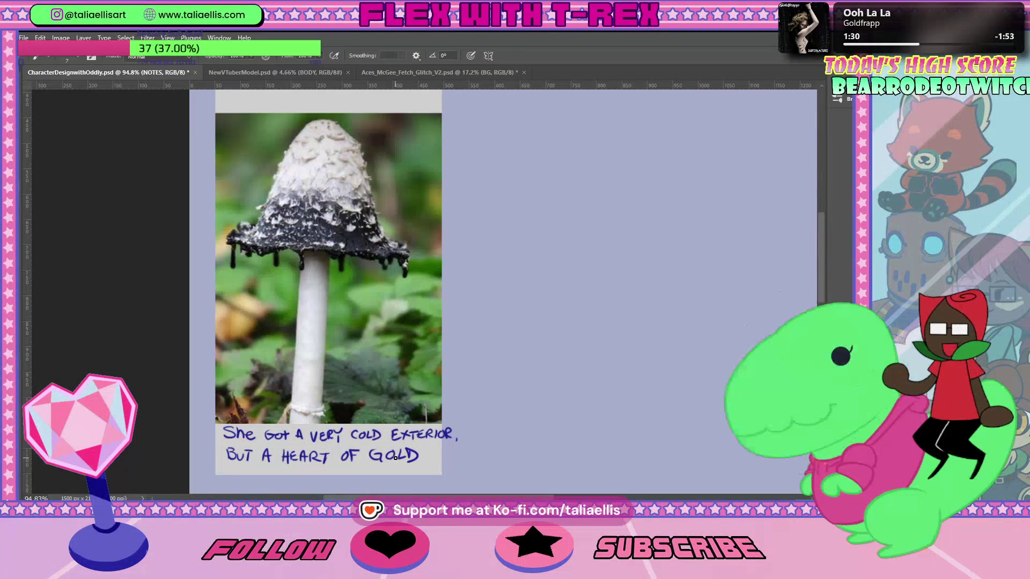
# Draw a short vertical stroke and a small side stroke after GOLD, then undo the last one.
pyautogui.moveTo(427, 448); pyautogui.dragTo(428, 467)
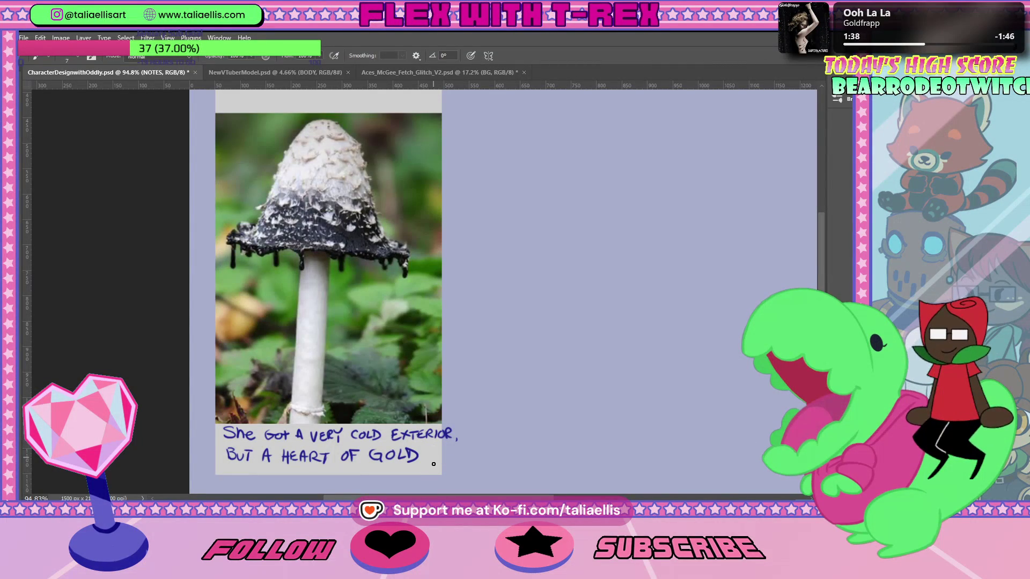
pyautogui.moveTo(427, 448); pyautogui.dragTo(441, 450)
pyautogui.hotkey('ctrl', 'z')
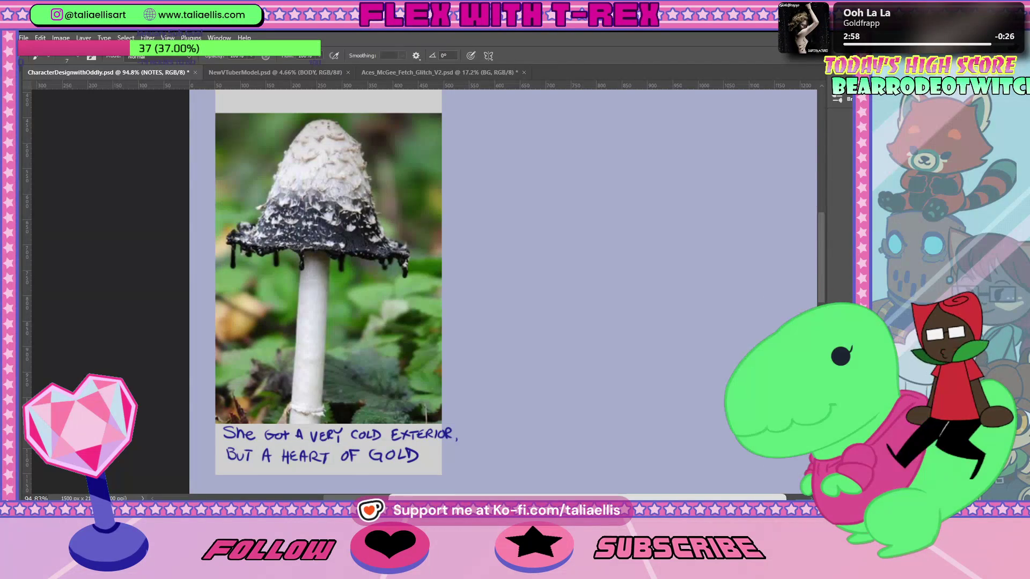
# Switch from Photoshop to the Discord viewer showing the dark finger-shaped fungi photo.
pyautogui.hotkey('alt', 'Tab')
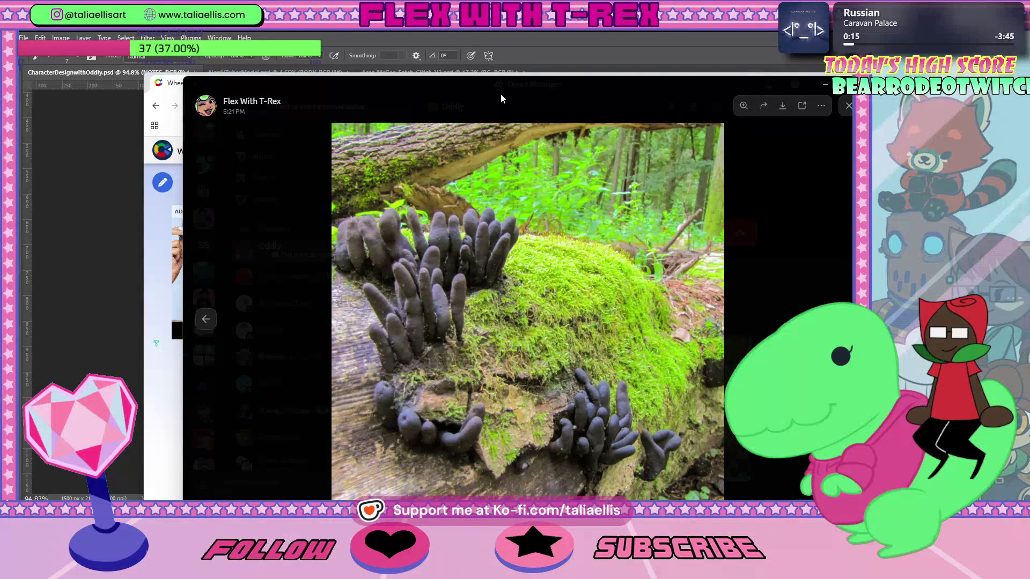
# Dismiss the image viewer and add a new viewer's name as the wheel's 13th entry.
pyautogui.moveTo(491, 84)
pyautogui.mouseDown()
pyautogui.moveTo(426, 99)
pyautogui.moveTo(391, 127)
pyautogui.mouseUp()
pyautogui.hotkey('alt', 'Tab')
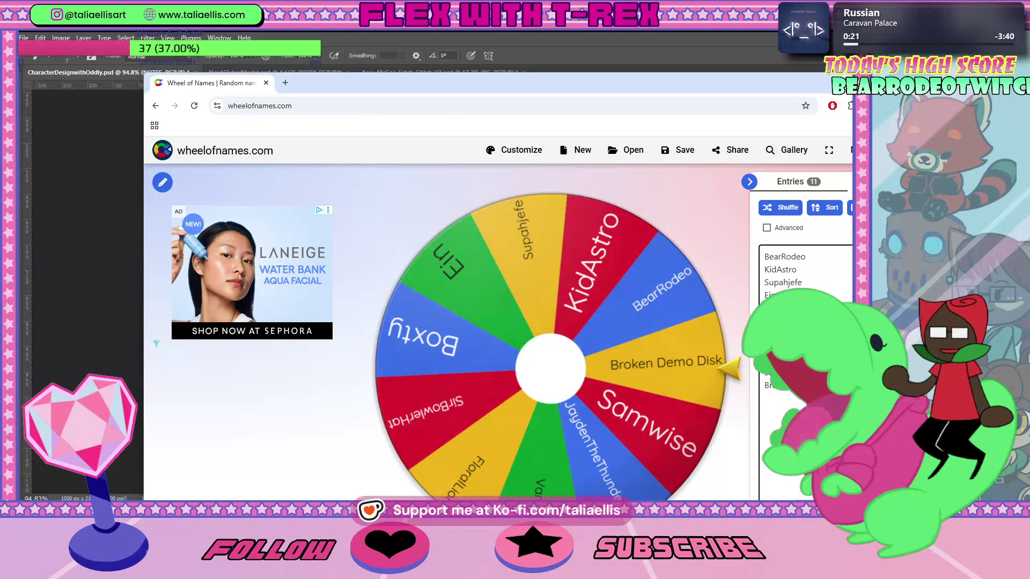
pyautogui.write('gran')
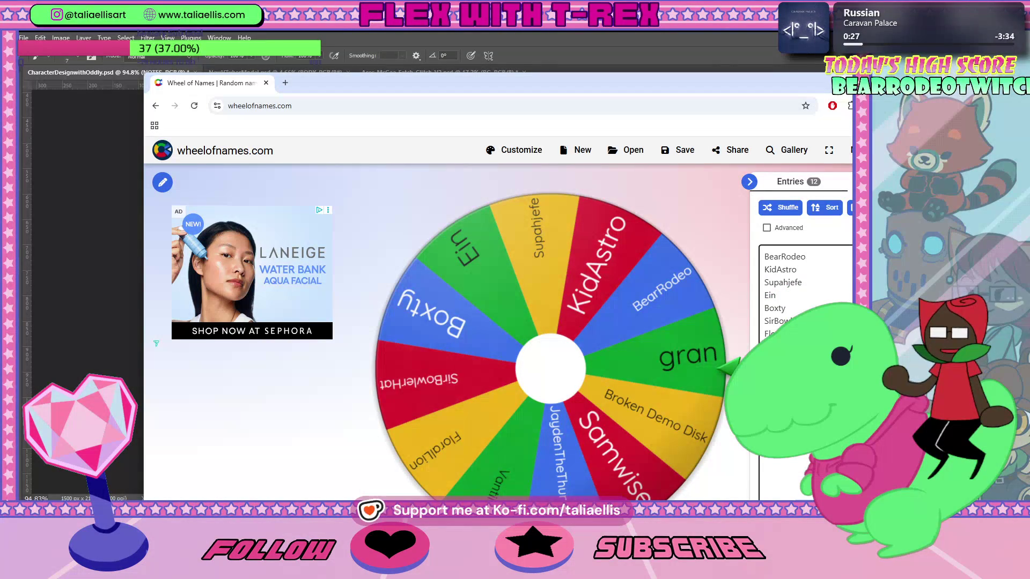
pyautogui.write('1sgt')
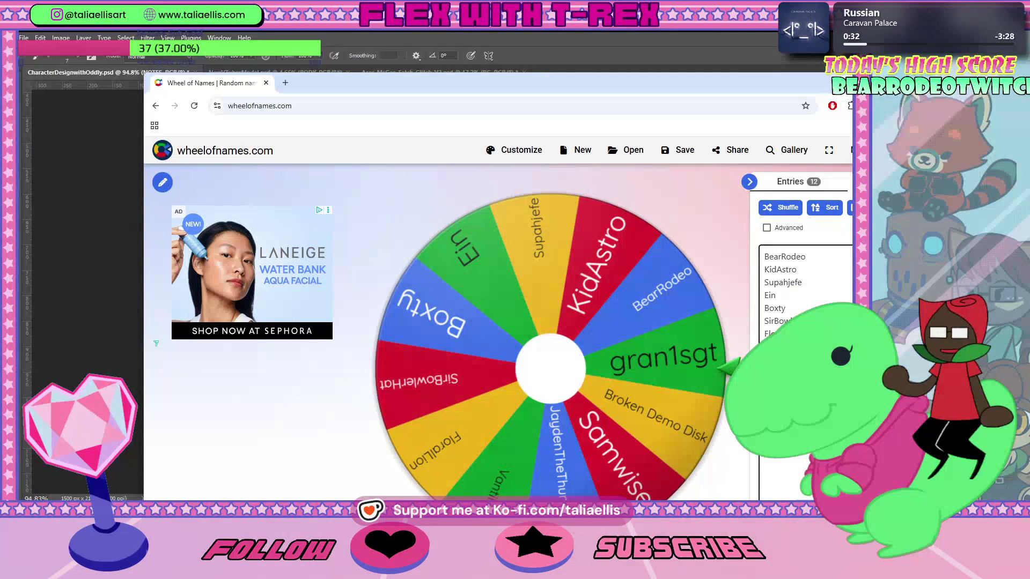
pyautogui.press('Return')
pyautogui.write('Woldcat_rai')
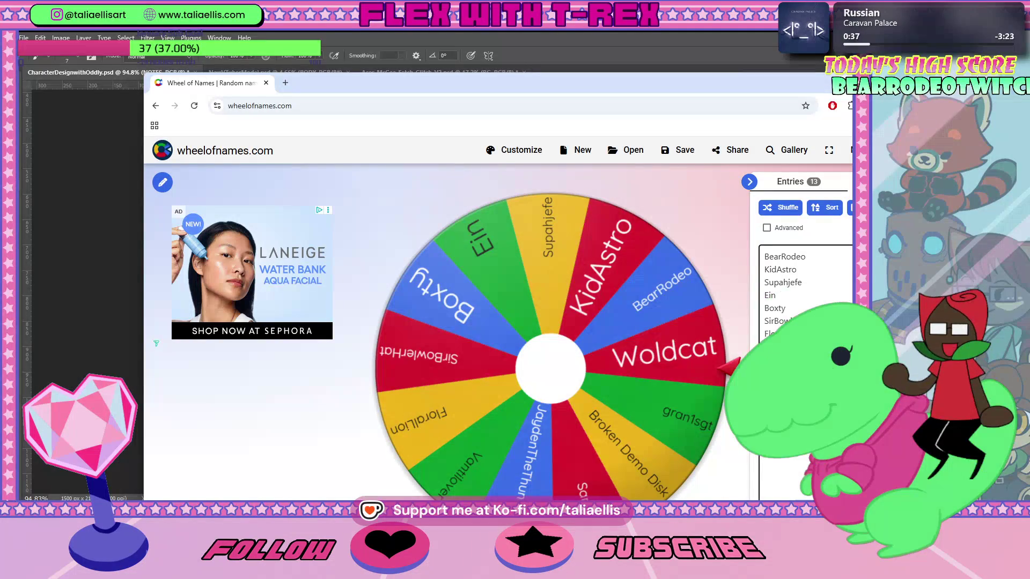
pyautogui.write('n')
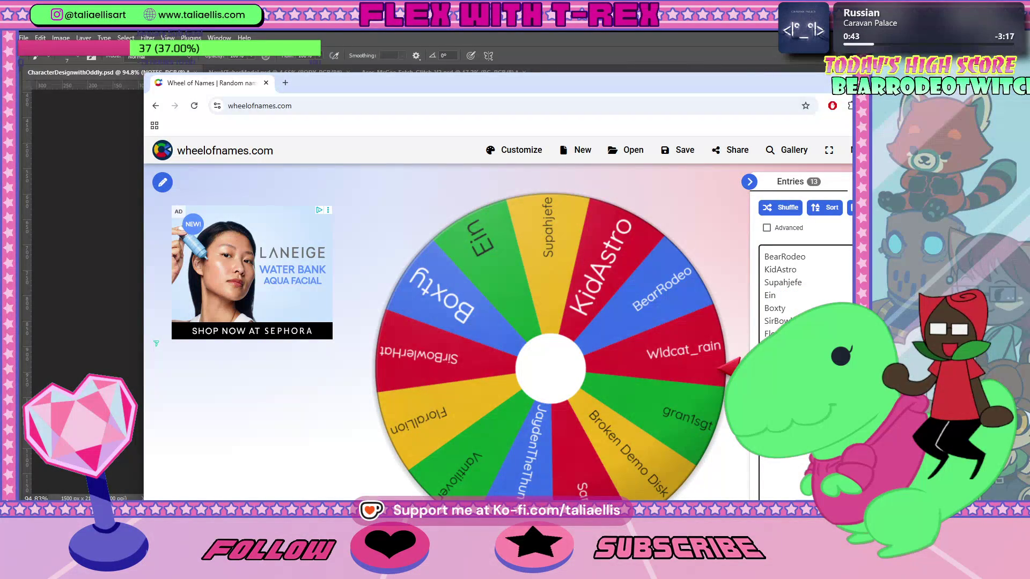
pyautogui.write('i')
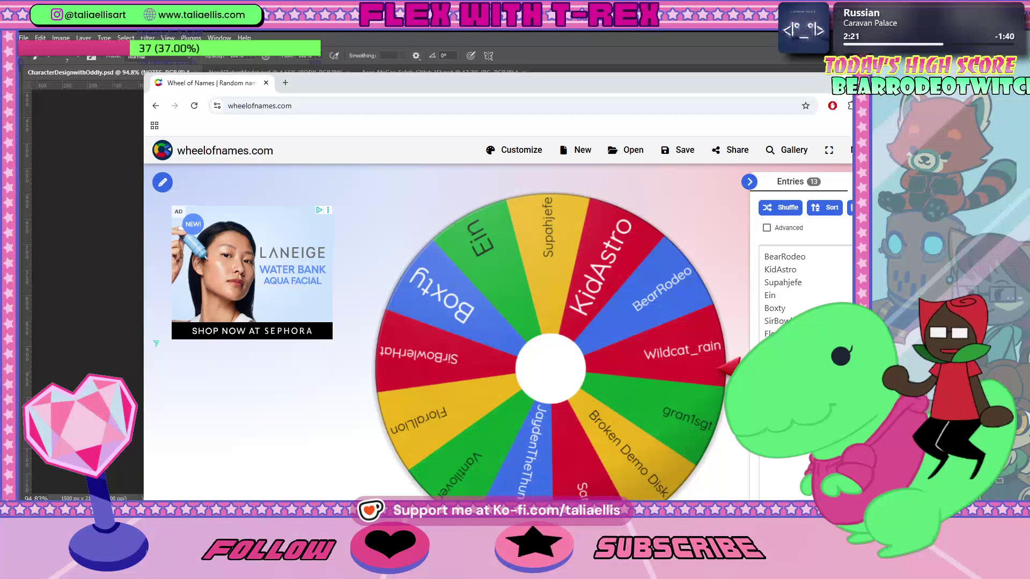
# Hide the Wheel of Names window so the Photoshop character canvas is in front.
pyautogui.hotkey('alt', 'Tab')
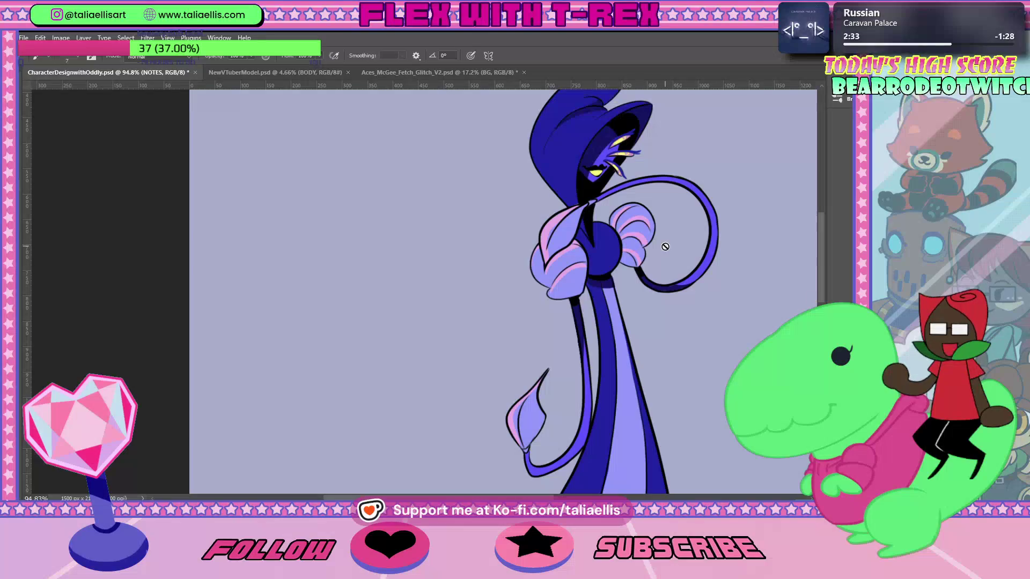
# Fit the whole canvas on screen with Ctrl+0, then bring up the ghost sketch in Discord.
pyautogui.hotkey('ctrl', '0')
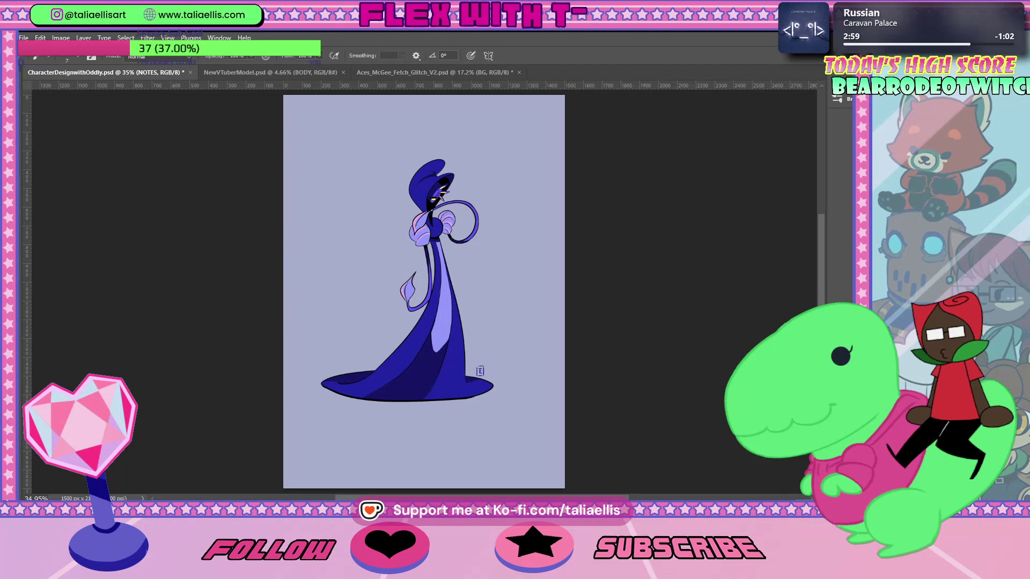
pyautogui.hotkey('alt', 'Tab')
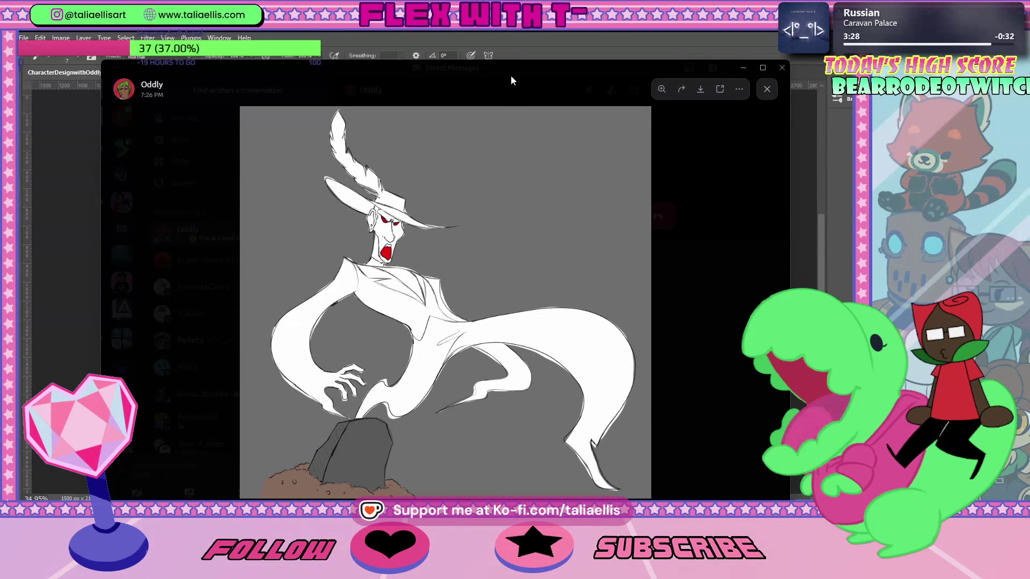
# Dismiss the ghost sketch preview and drag the Run.gif browser window into view.
pyautogui.hotkey('alt', 'Tab')
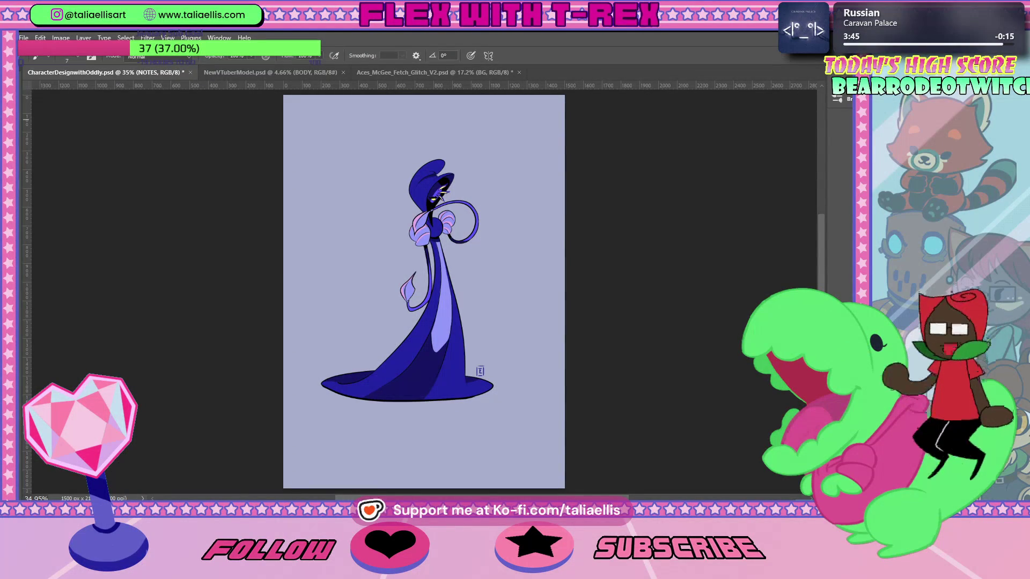
pyautogui.moveTo(22, 321)
pyautogui.mouseDown()
pyautogui.moveTo(345, 219)
pyautogui.moveTo(476, 164)
pyautogui.moveTo(454, 73)
pyautogui.moveTo(437, 66)
pyautogui.mouseUp()
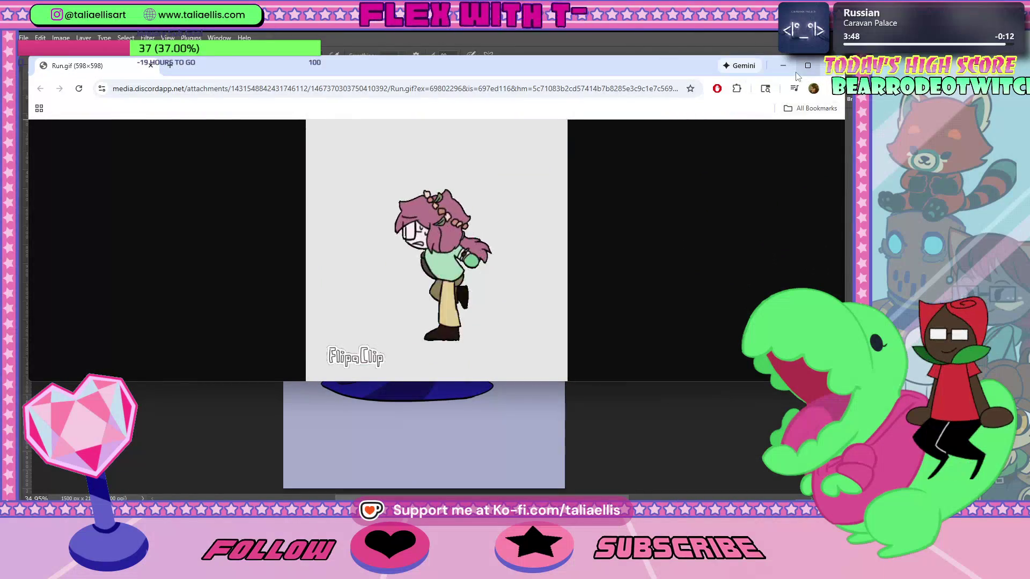
# Maximize the Run.gif window, then switch back to the 13-entry Wheel of Names page.
pyautogui.click(807, 65)
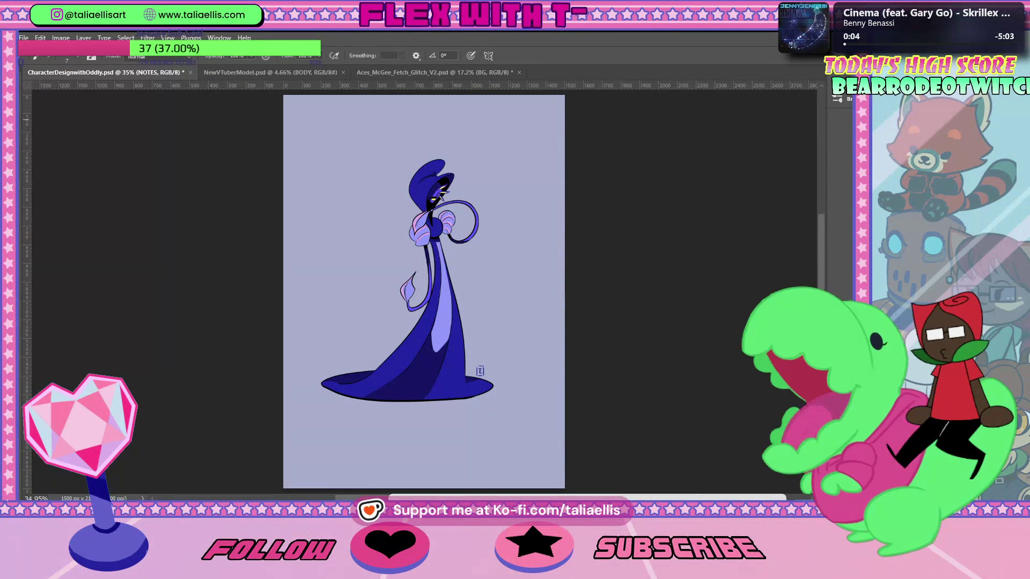
pyautogui.hotkey('alt', 'Tab')
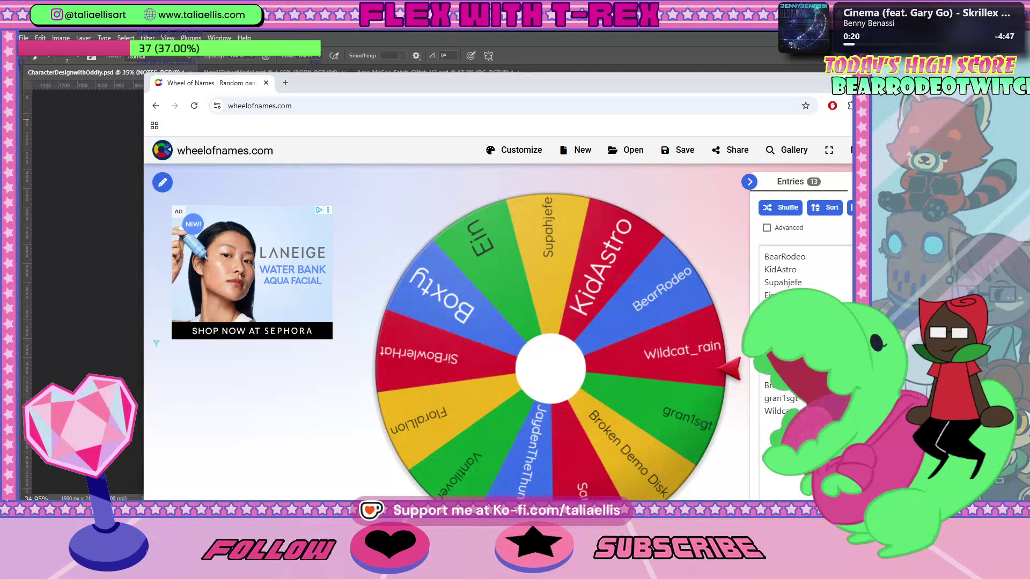
pyautogui.moveTo(0, 110)
pyautogui.mouseDown()
pyautogui.moveTo(573, 94)
pyautogui.moveTo(710, 103)
pyautogui.moveTo(581, 92)
pyautogui.mouseUp()
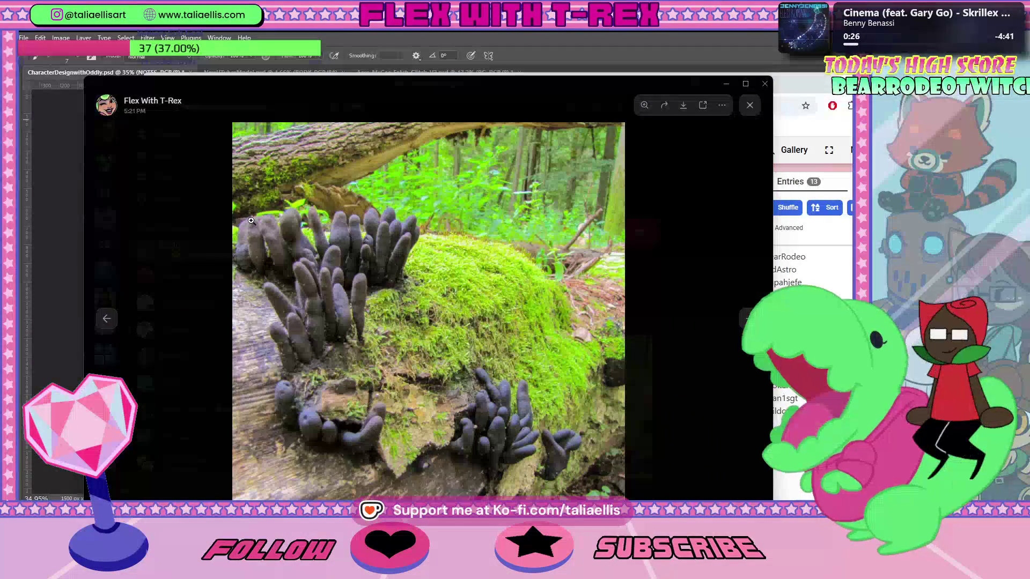
pyautogui.moveTo(349, 81); pyautogui.dragTo(384, 88)
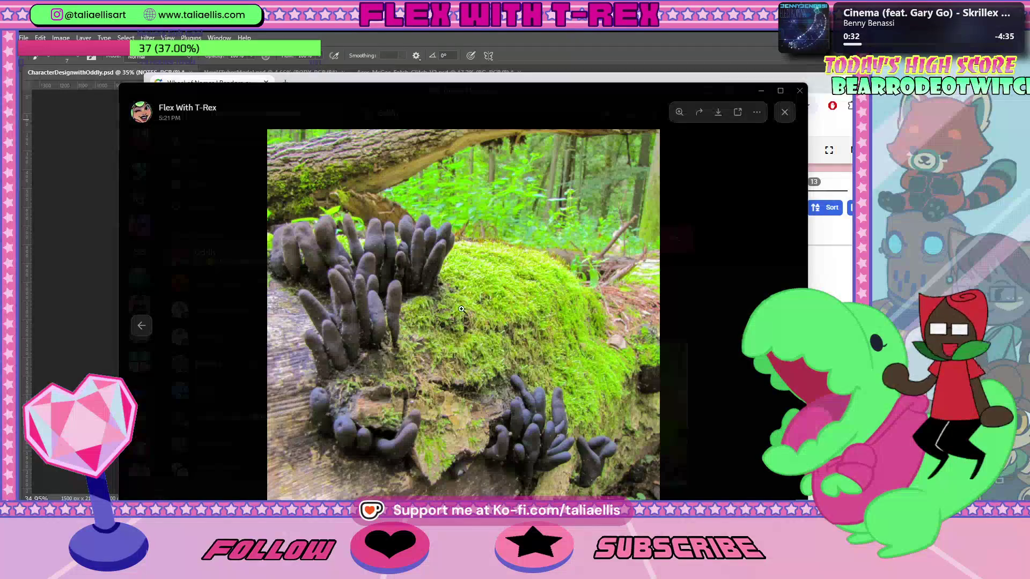
pyautogui.moveTo(394, 98); pyautogui.dragTo(0, 161)
pyautogui.hotkey('alt', 'F4')
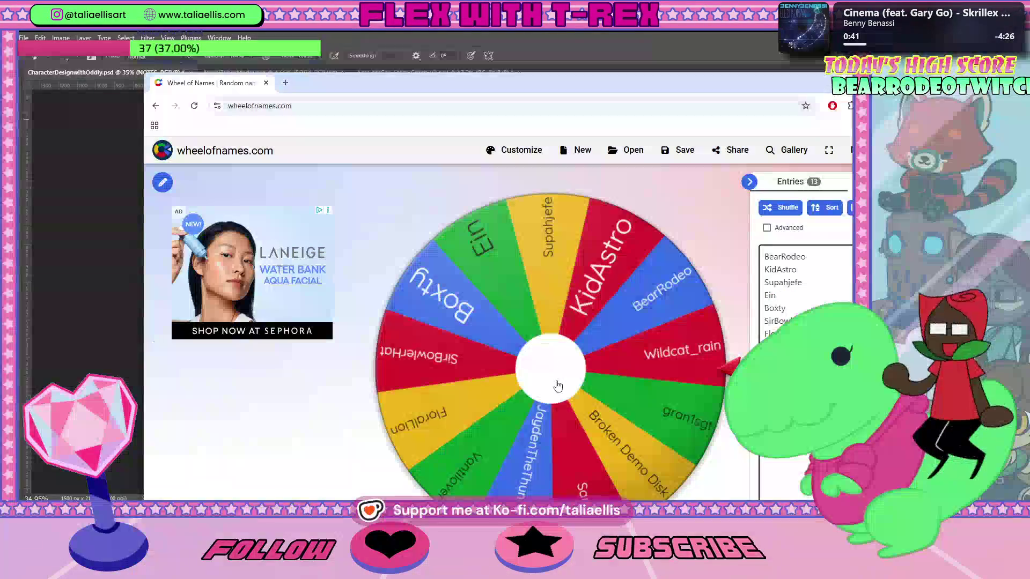
# Spin the 13-entry wheel and remove the drawn winner from it.
pyautogui.click(595, 374)
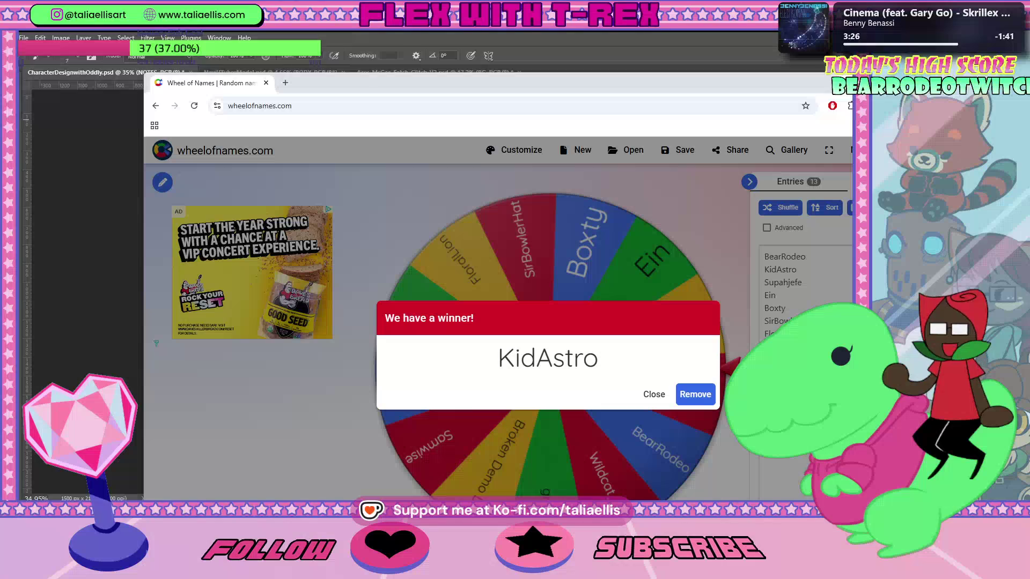
pyautogui.click(706, 400)
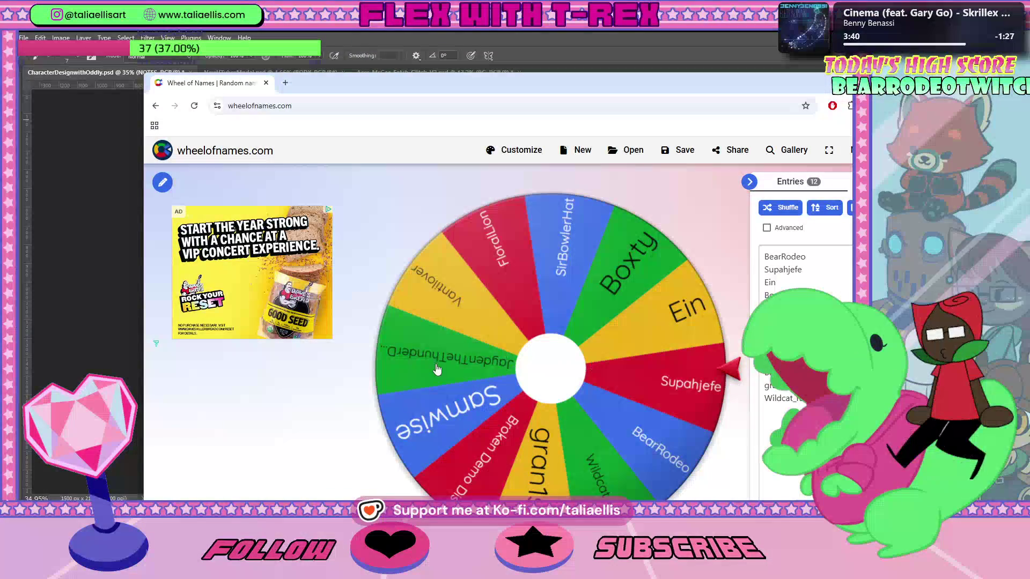
# Spin the 12-entry wheel again, then switch to the fungi photo viewer.
pyautogui.click(592, 370)
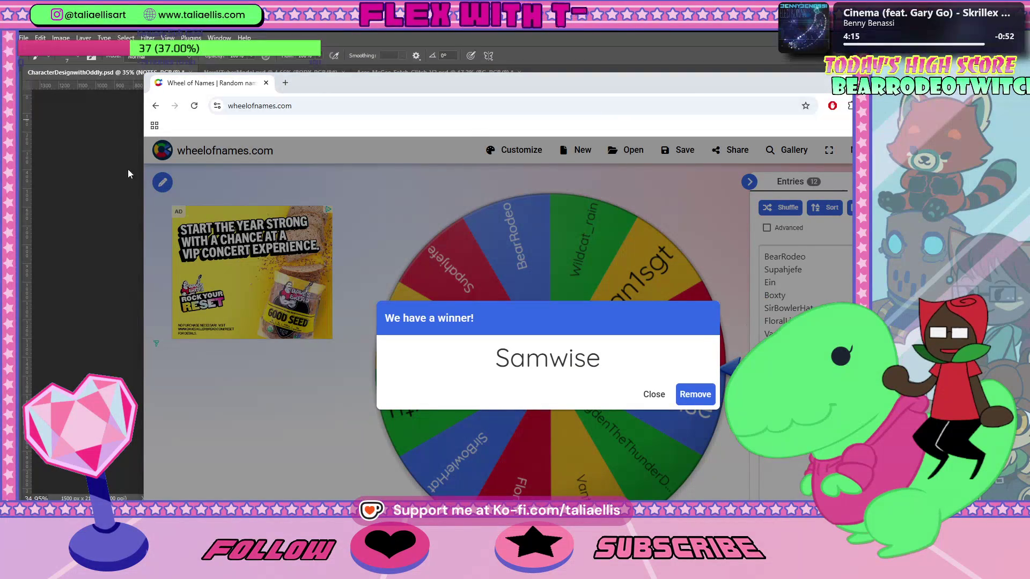
pyautogui.hotkey('alt', 'Tab')
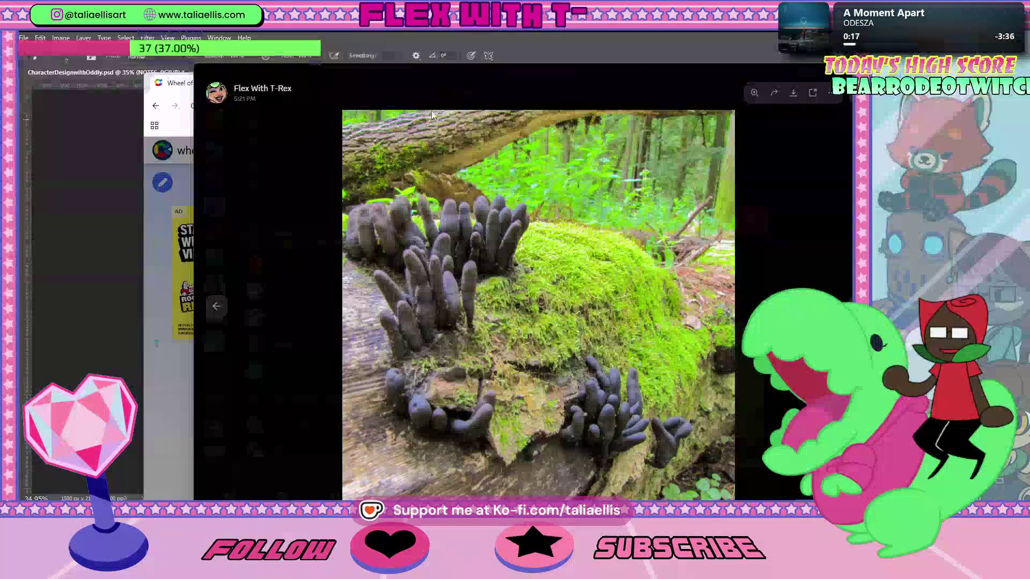
# Drag the fungi photo viewer aside to uncover the wheel's winner announcement.
pyautogui.moveTo(494, 81); pyautogui.dragTo(0, 91)
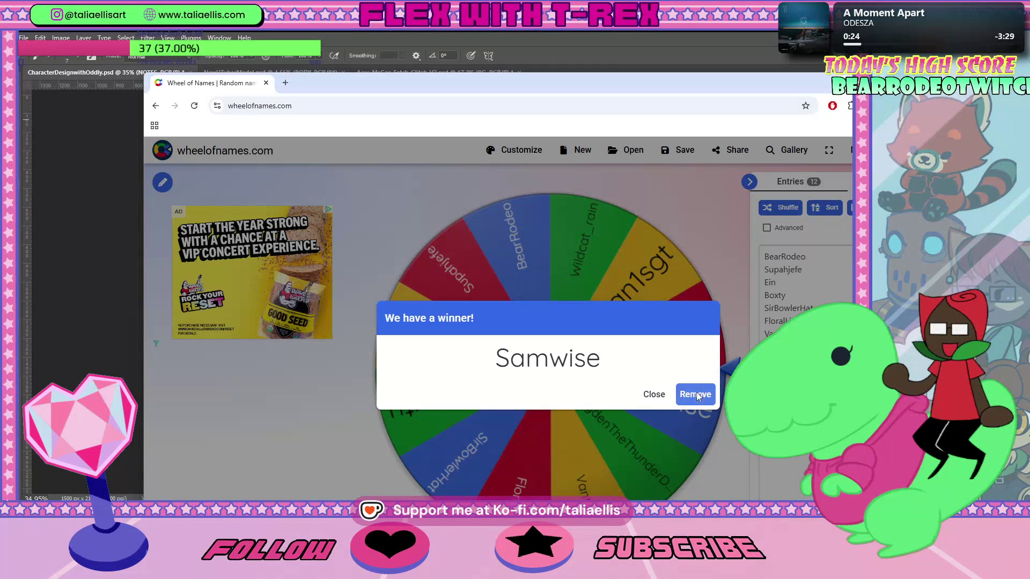
# Remove the latest winner from the name wheel, leaving 11 entries, and return to Photoshop.
pyautogui.click(699, 397)
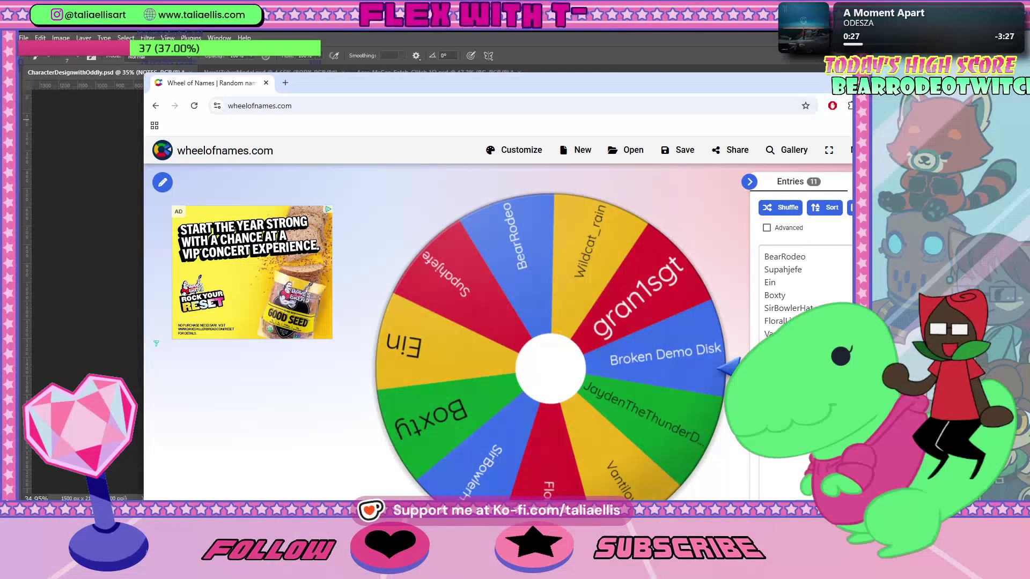
pyautogui.hotkey('alt', 'Tab')
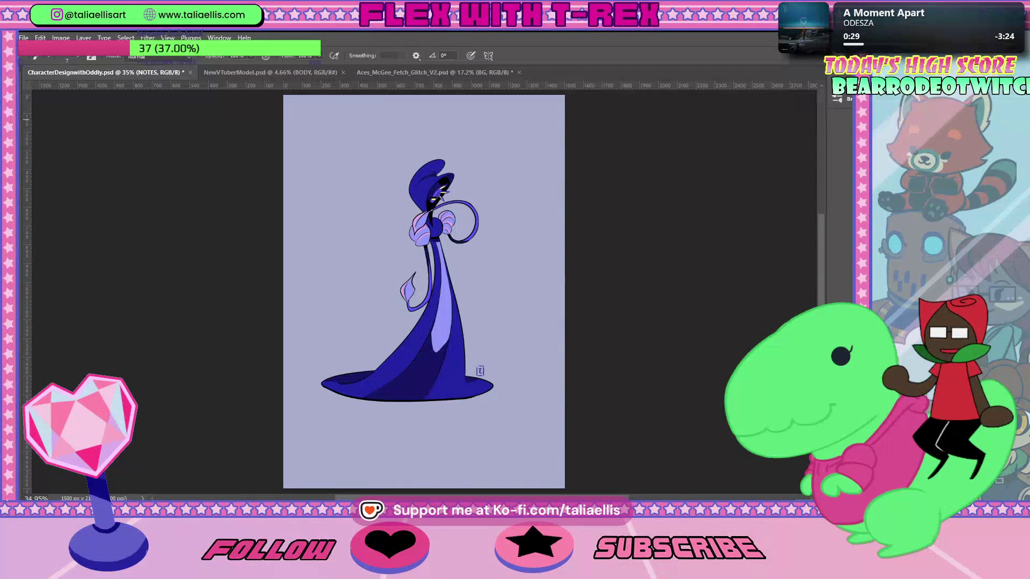
# Show the mushroom reference photo and note, hide the blue character, and zoom in on the photo.
pyautogui.hotkey('ctrl', 'v')
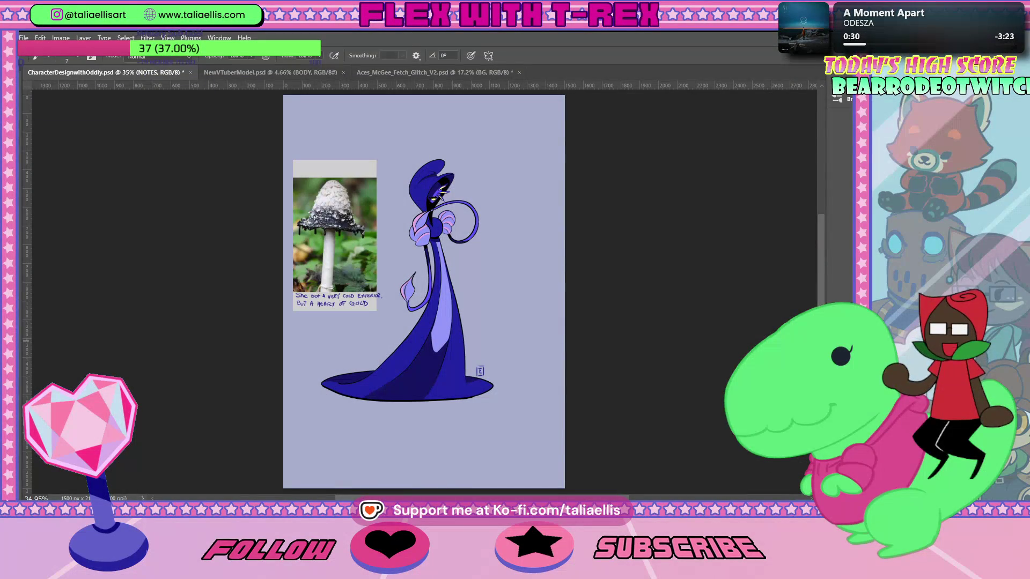
pyautogui.hotkey('ctrl', ',')
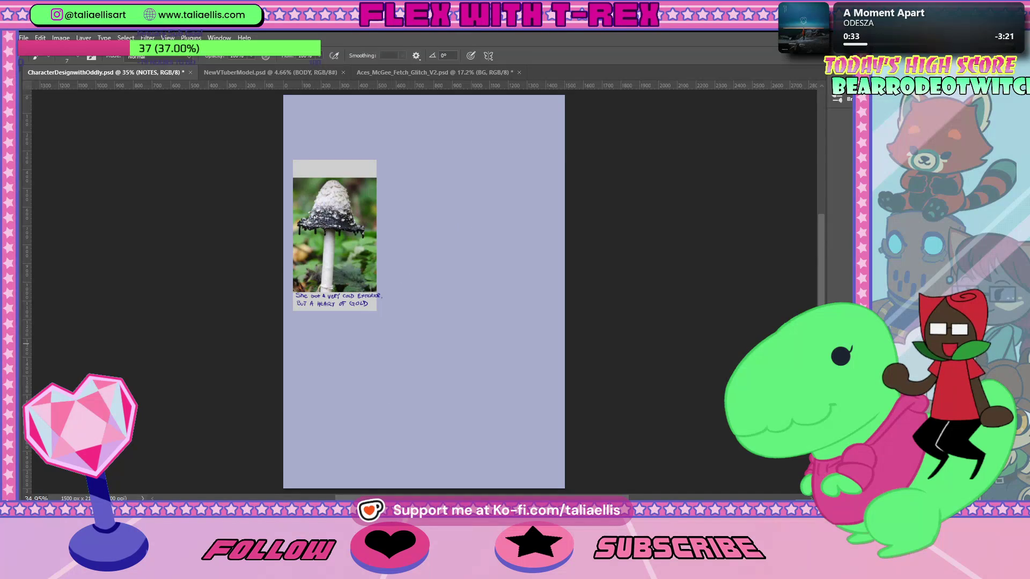
pyautogui.press('z')
pyautogui.moveTo(414, 248)
pyautogui.mouseDown()
pyautogui.moveTo(442, 246)
pyautogui.moveTo(414, 249)
pyautogui.mouseUp()
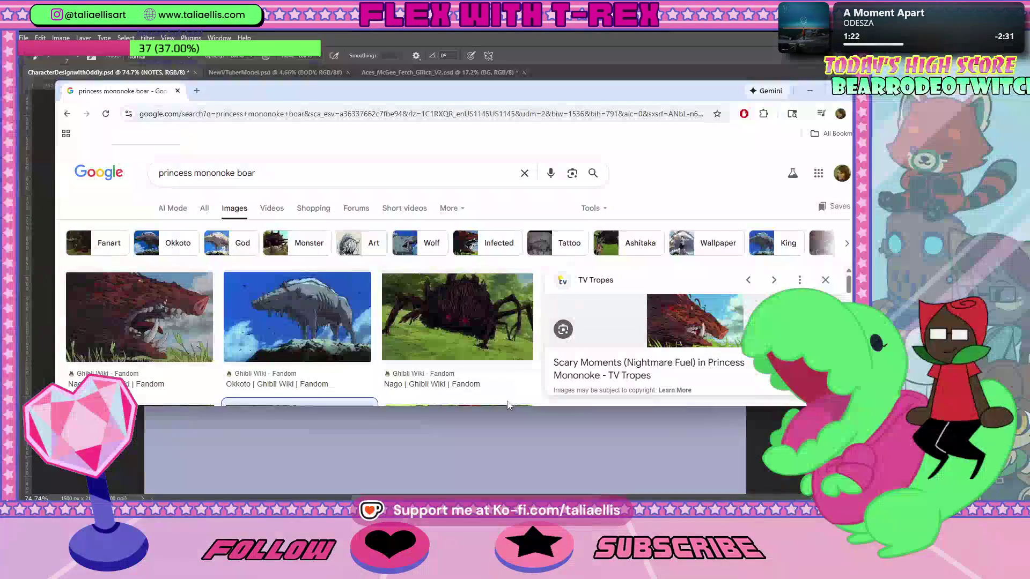
# Maximise the browser and preview the Nago image from Ghibli Wiki in the boar results.
pyautogui.doubleClick(553, 406)
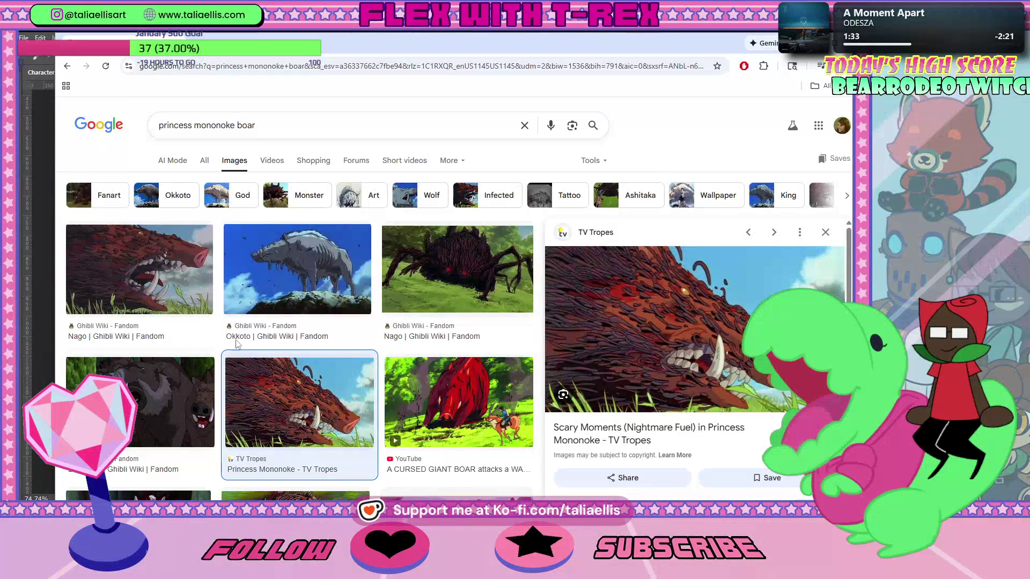
pyautogui.click(460, 274)
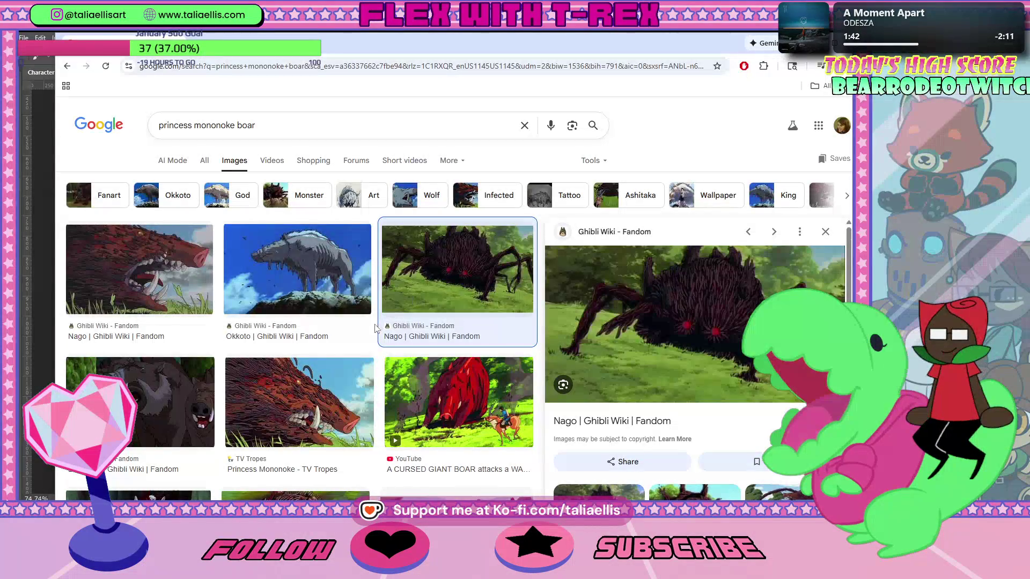
pyautogui.scroll(-7, 327, 371)
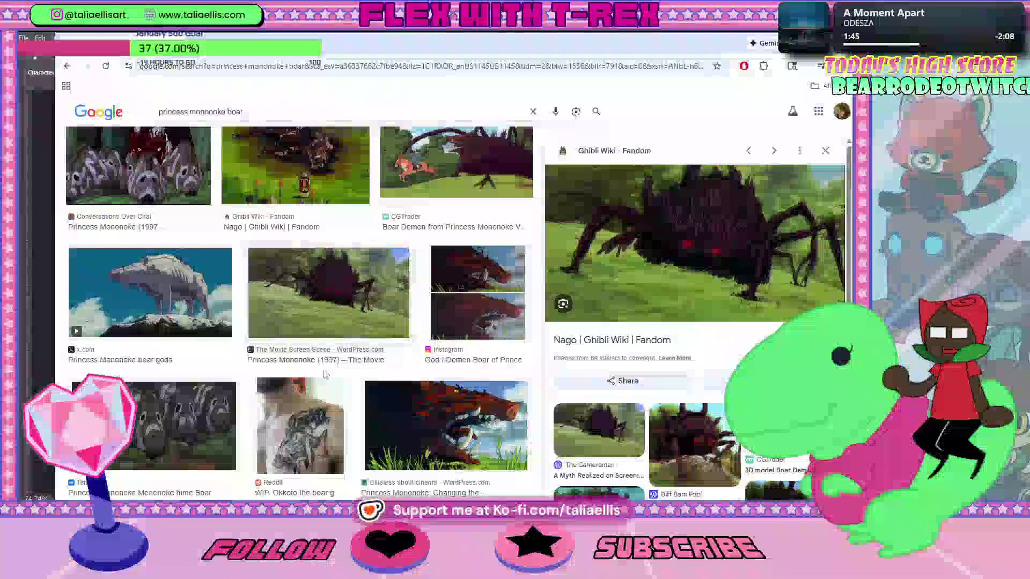
pyautogui.scroll(7, 326, 371)
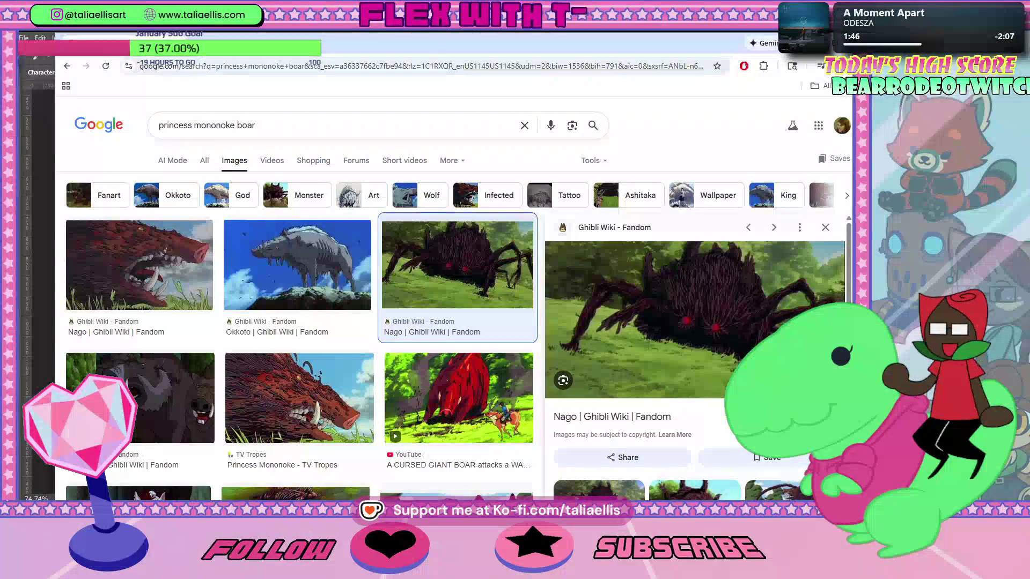
pyautogui.hotkey('alt', 'Tab')
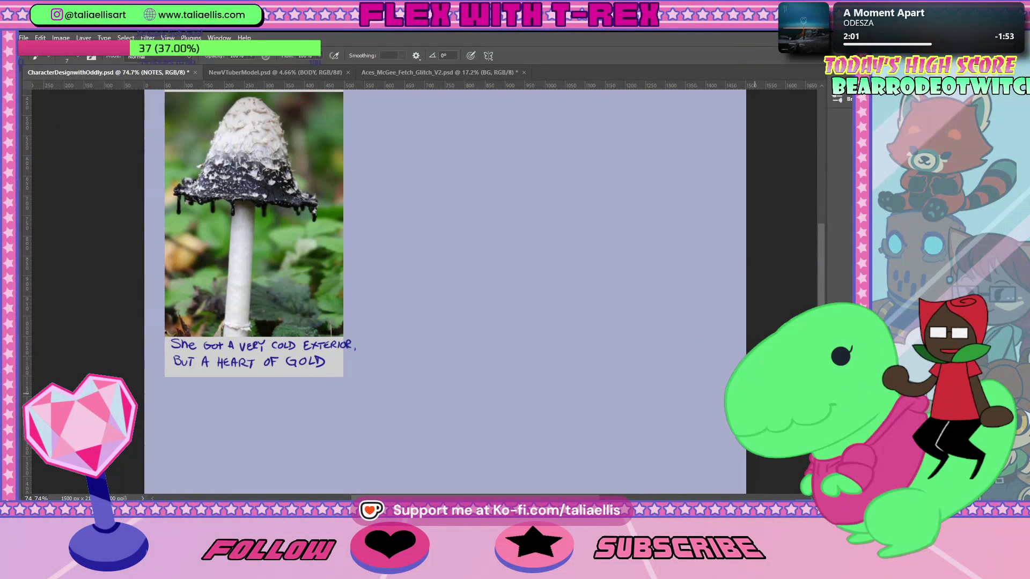
# Select Layer 1 and make the brush slightly larger for tracing.
pyautogui.hotkey('alt', '[')
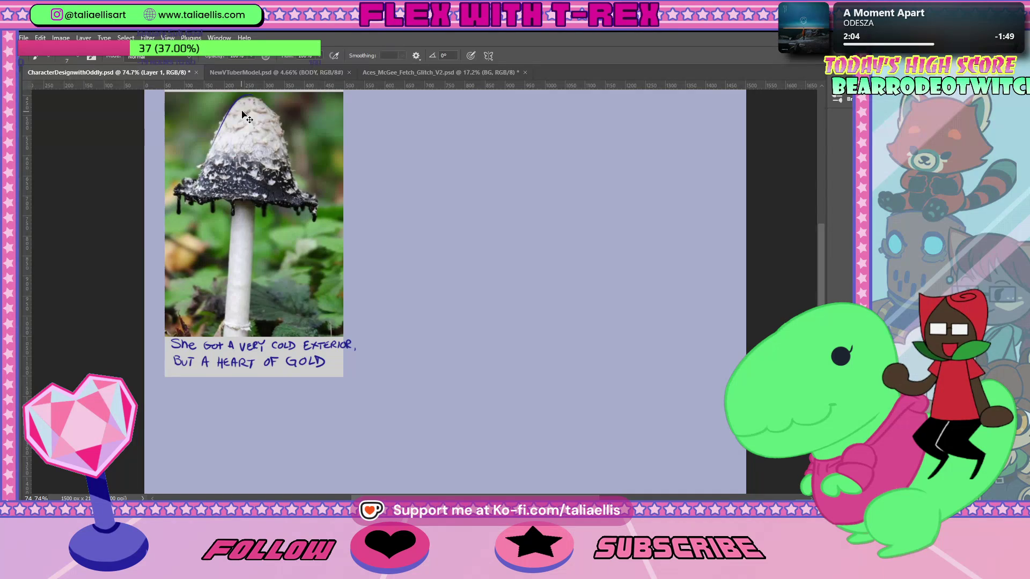
pyautogui.press(']')
# Trace the mushroom cap's outline, the drips along its rim, and the stem edge in blue.
pyautogui.moveTo(253, 97)
pyautogui.mouseDown()
pyautogui.moveTo(210, 152)
pyautogui.moveTo(178, 170)
pyautogui.mouseUp()
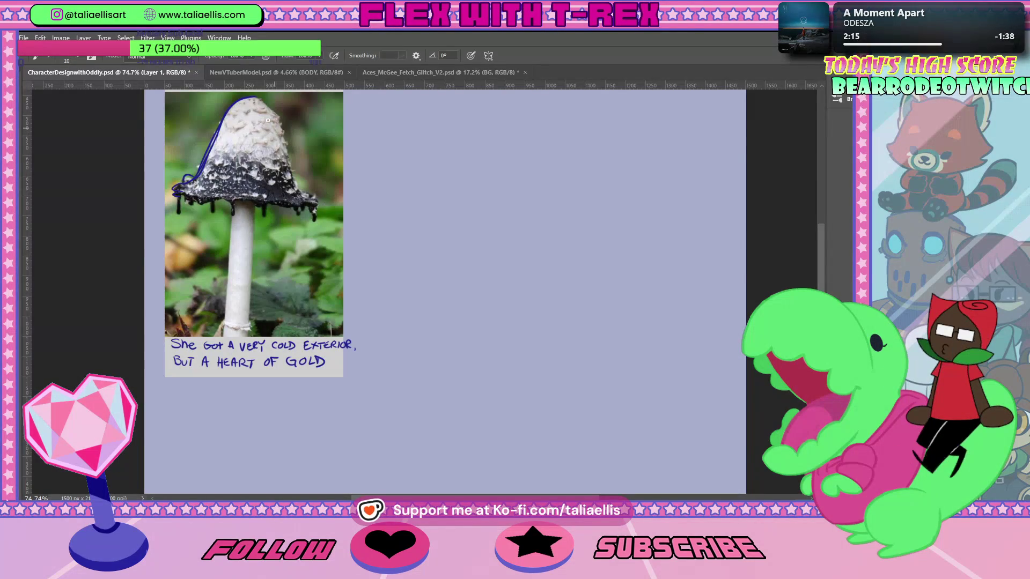
pyautogui.moveTo(256, 96)
pyautogui.mouseDown()
pyautogui.moveTo(275, 117)
pyautogui.moveTo(300, 203)
pyautogui.moveTo(190, 198)
pyautogui.moveTo(179, 212)
pyautogui.moveTo(183, 198)
pyautogui.mouseUp()
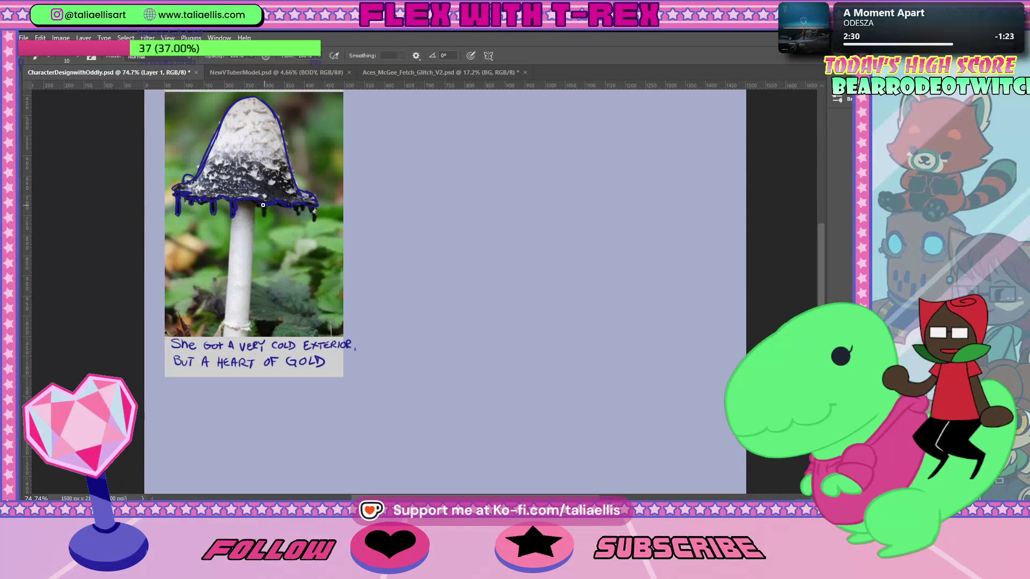
pyautogui.moveTo(262, 204); pyautogui.dragTo(264, 217)
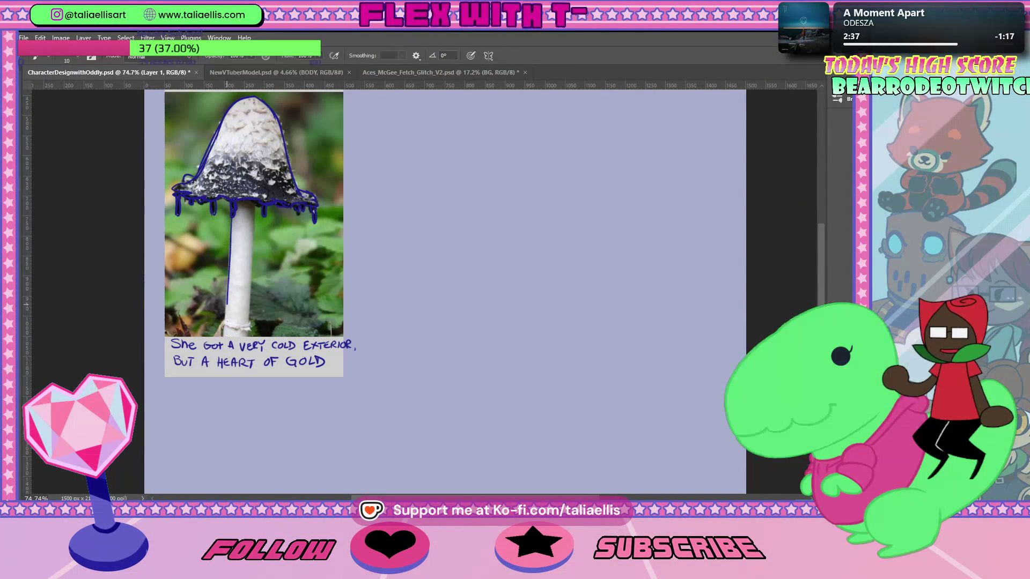
pyautogui.moveTo(254, 203)
pyautogui.mouseDown()
pyautogui.moveTo(251, 311)
pyautogui.moveTo(255, 244)
pyautogui.mouseUp()
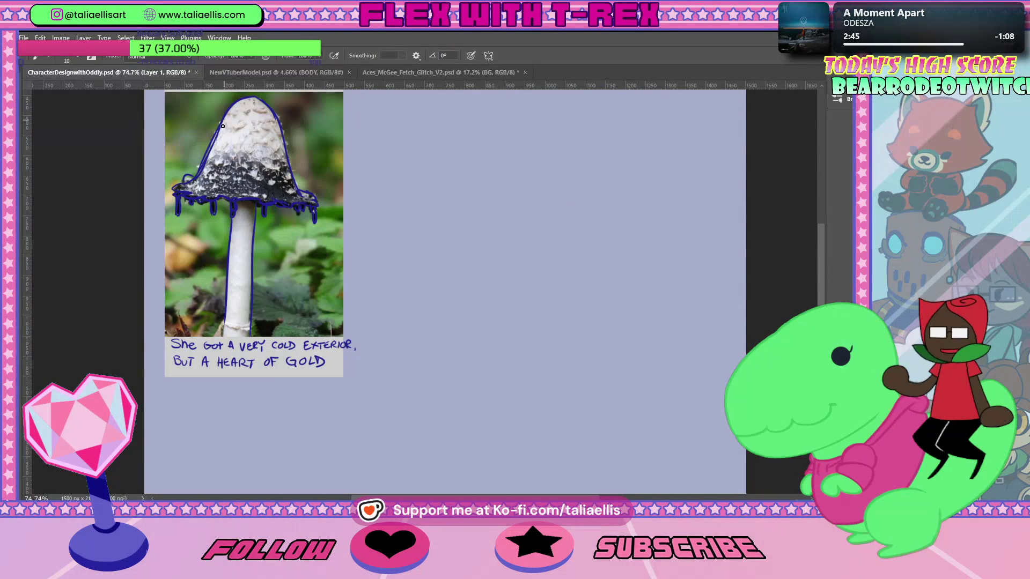
# Add closed eyes, a small mark and scalloped texture strokes on the cap, undoing a stray stroke.
pyautogui.moveTo(250, 123); pyautogui.dragTo(262, 112)
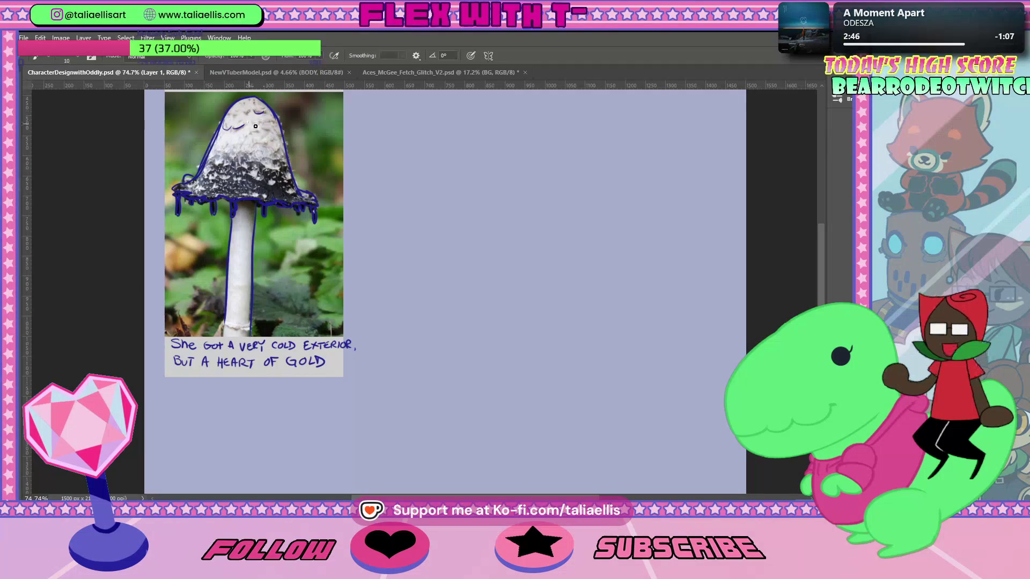
pyautogui.moveTo(223, 146); pyautogui.dragTo(228, 150)
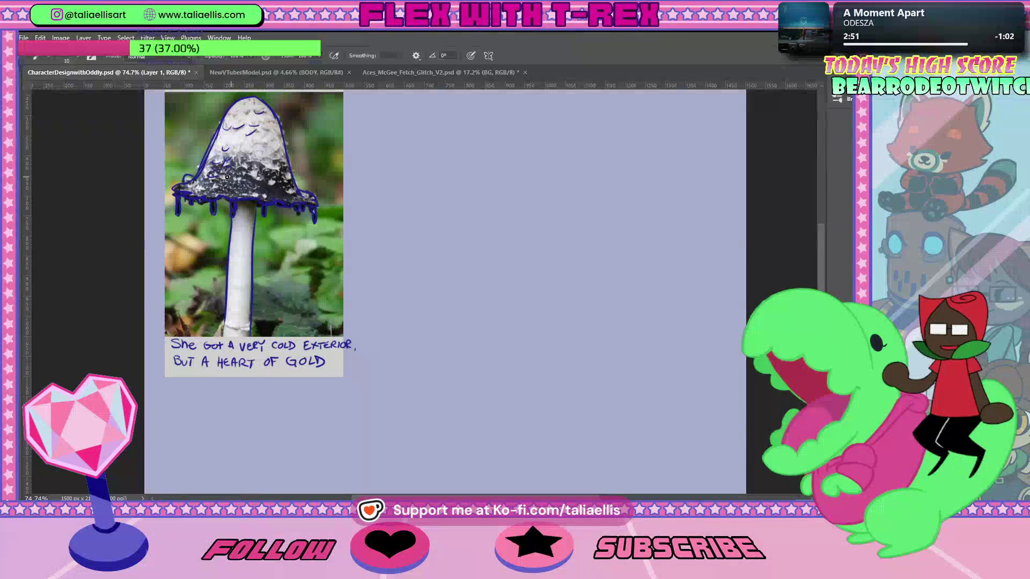
pyautogui.moveTo(262, 142); pyautogui.dragTo(273, 140)
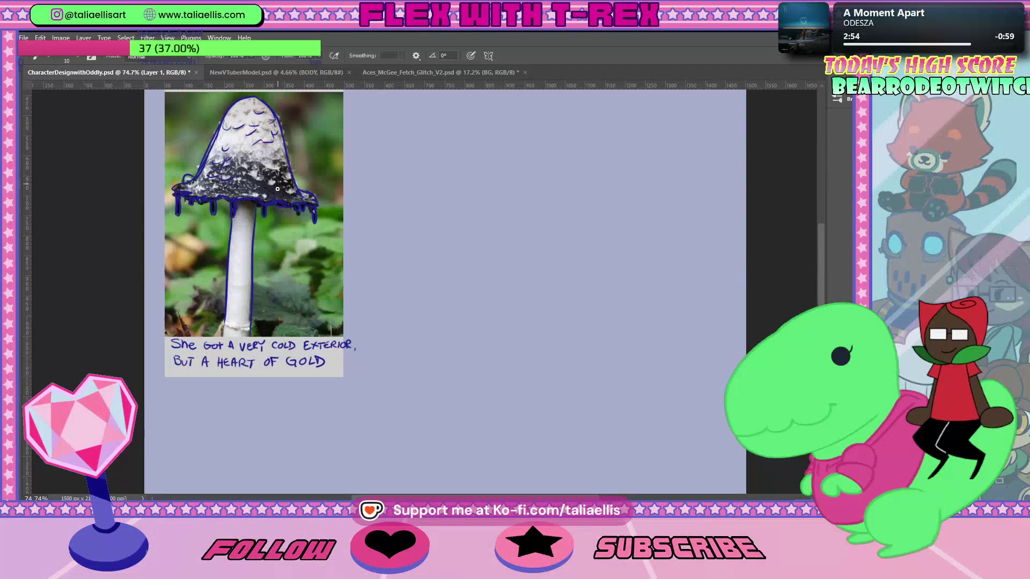
pyautogui.moveTo(261, 168); pyautogui.dragTo(246, 176)
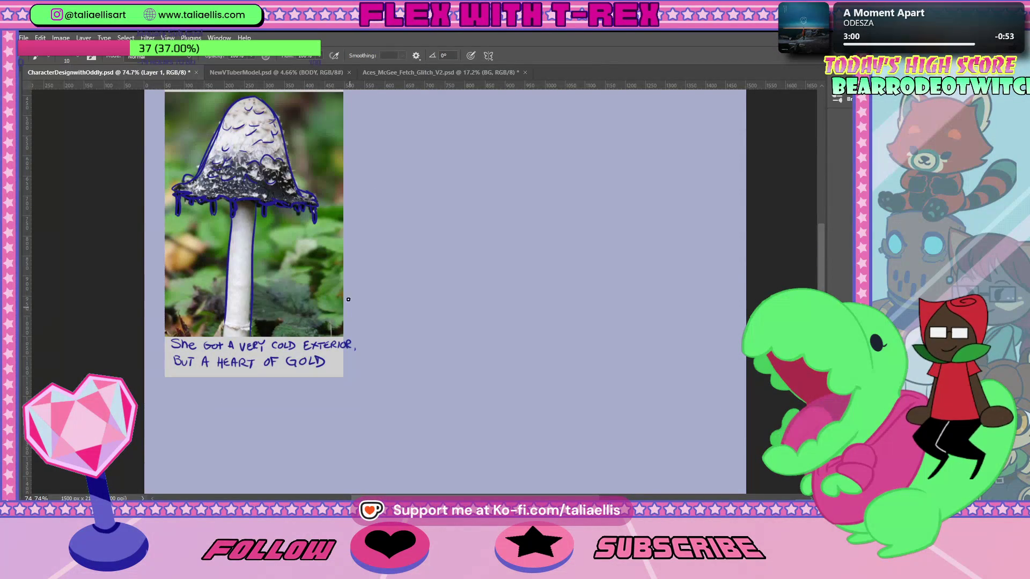
pyautogui.moveTo(395, 176)
pyautogui.mouseDown()
pyautogui.moveTo(431, 117)
pyautogui.moveTo(394, 174)
pyautogui.mouseUp()
pyautogui.hotkey('ctrl', 'z')
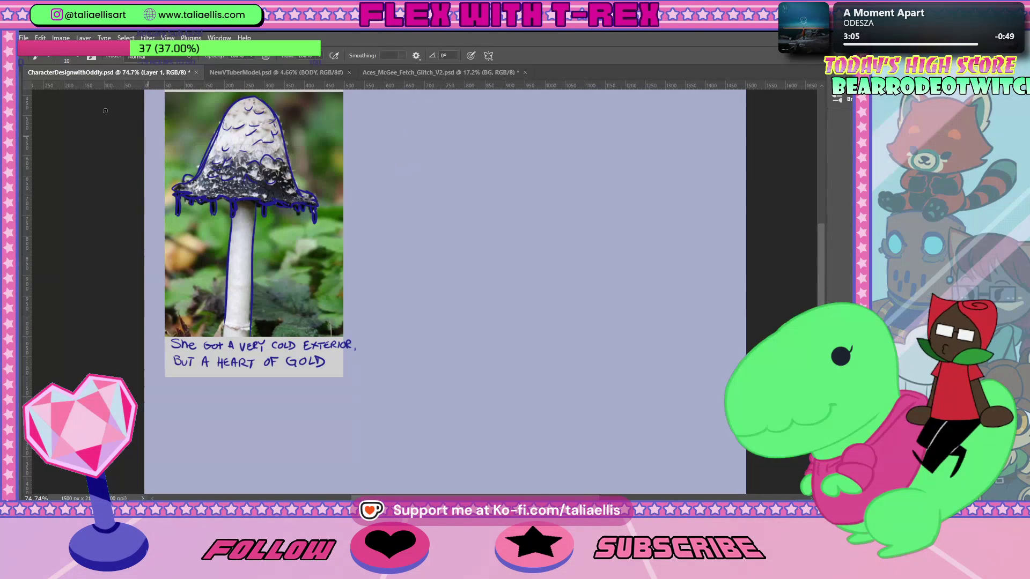
pyautogui.click(76, 60)
# Choose the drawing-box sketching pencil preset and test it with trial arcs, undoing the last one.
pyautogui.click(35, 56)
pyautogui.click(67, 81)
pyautogui.click(536, 77)
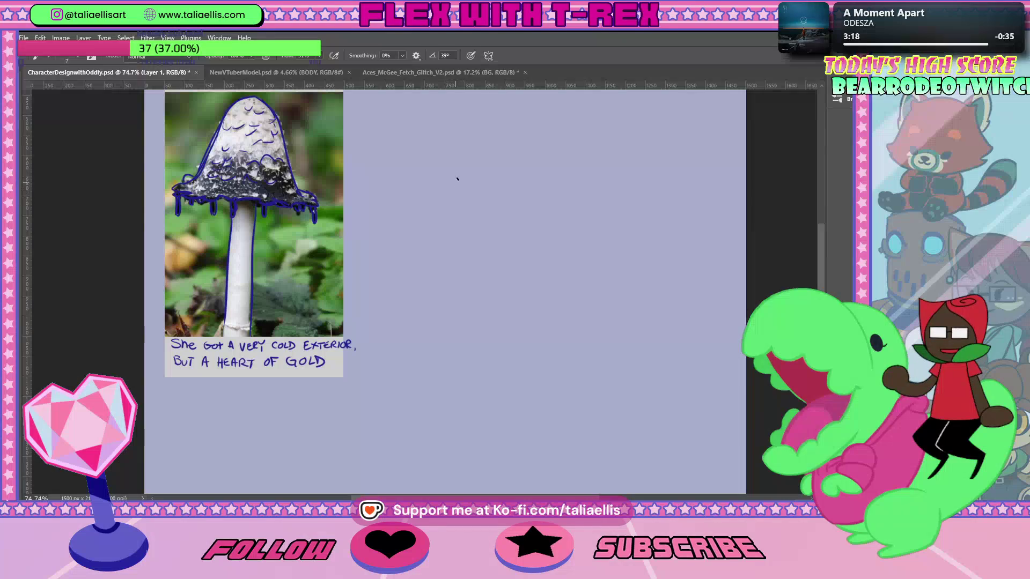
pyautogui.moveTo(457, 169); pyautogui.dragTo(406, 226)
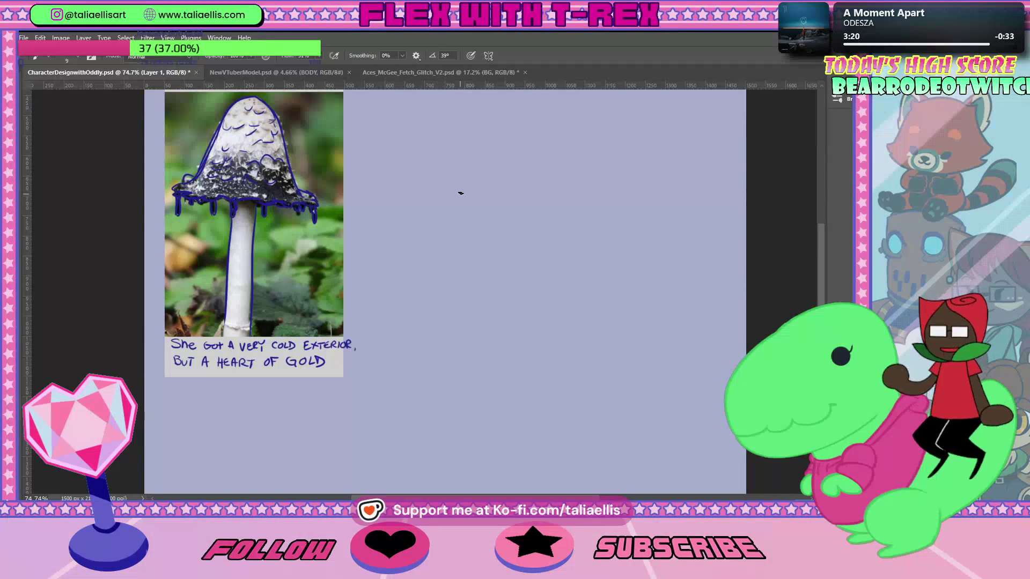
pyautogui.moveTo(459, 194); pyautogui.dragTo(416, 230)
pyautogui.hotkey('ctrl', 'z')
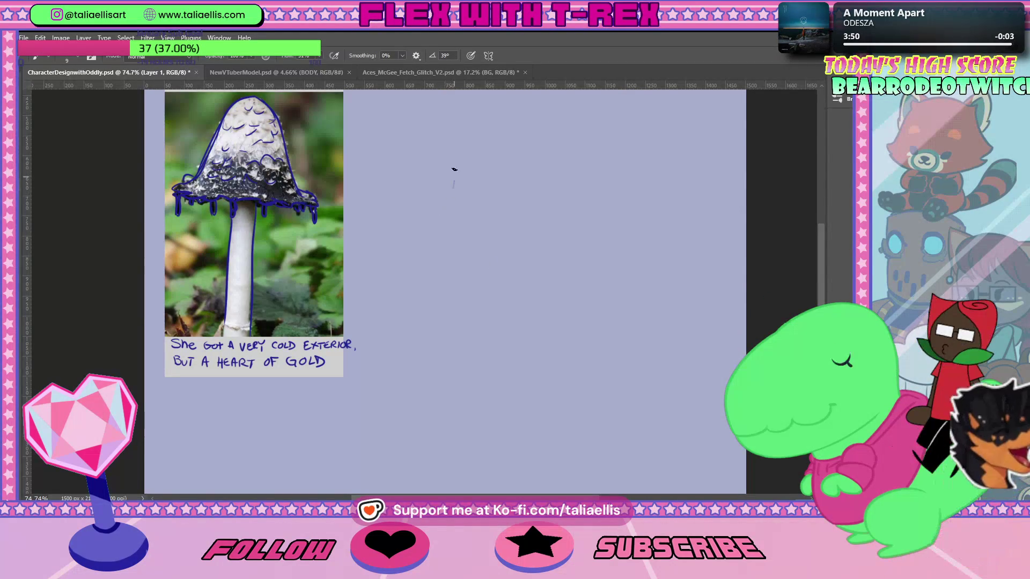
# Sketch the first mushroom's rounded cap, wide brim and stem, redrawing the cap outline more lightly.
pyautogui.moveTo(455, 185); pyautogui.dragTo(403, 201)
pyautogui.hotkey('ctrl', 'z')
pyautogui.moveTo(466, 196); pyautogui.dragTo(380, 212)
pyautogui.moveTo(381, 249)
pyautogui.mouseDown()
pyautogui.moveTo(504, 223)
pyautogui.moveTo(463, 234)
pyautogui.mouseUp()
pyautogui.moveTo(371, 206); pyautogui.dragTo(422, 243)
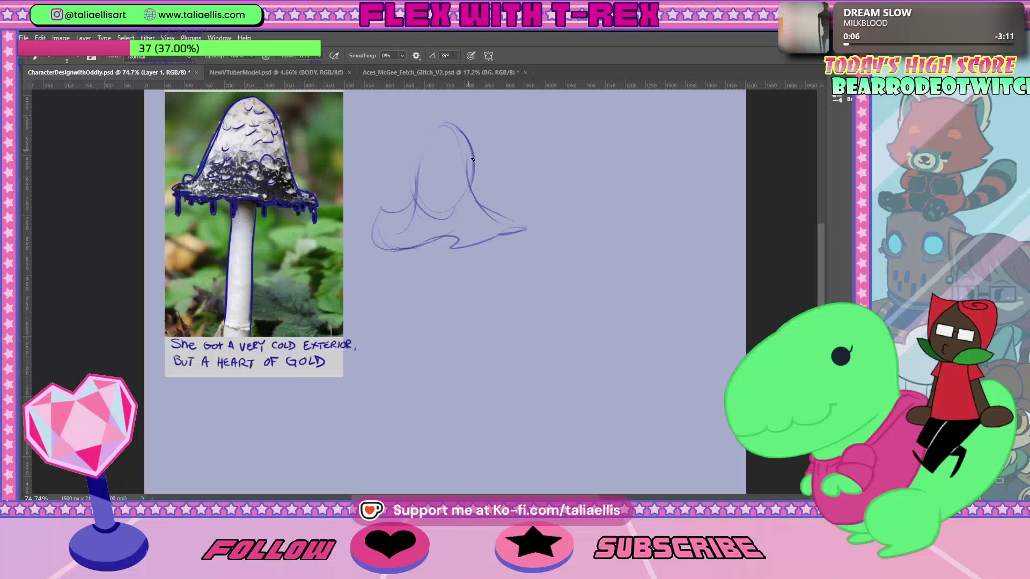
pyautogui.moveTo(443, 123); pyautogui.dragTo(469, 177)
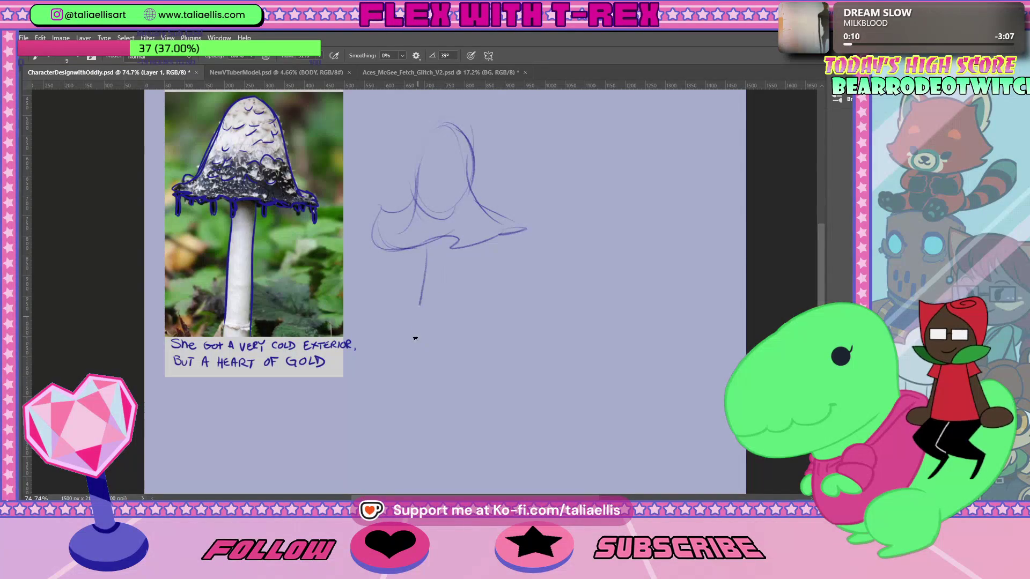
pyautogui.moveTo(448, 239)
pyautogui.mouseDown()
pyautogui.moveTo(437, 390)
pyautogui.moveTo(414, 315)
pyautogui.mouseUp()
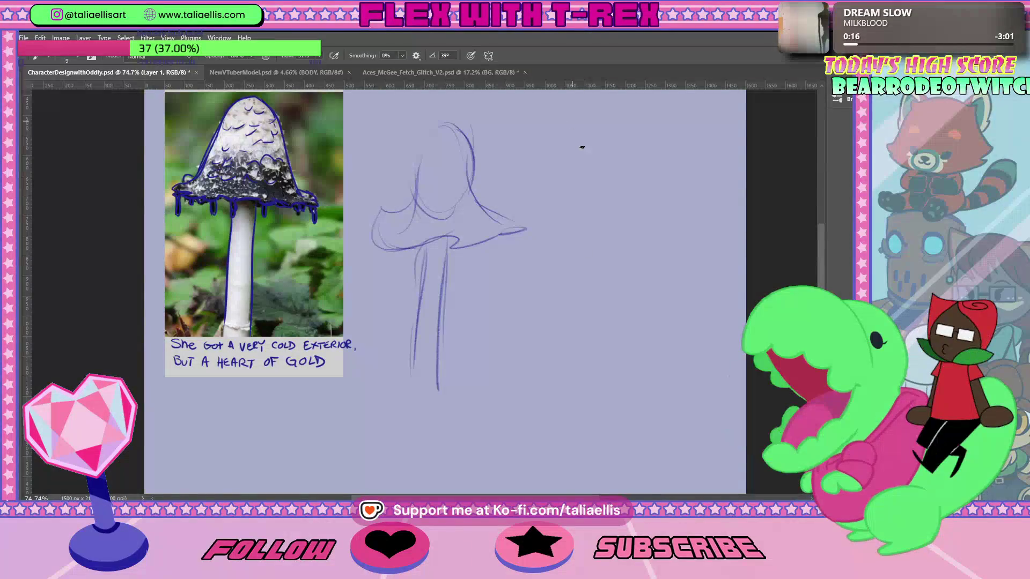
# Start a second mushroom with a long stem and an oval head, undoing a stray arc.
pyautogui.moveTo(665, 115)
pyautogui.mouseDown()
pyautogui.moveTo(570, 218)
pyautogui.moveTo(567, 387)
pyautogui.mouseUp()
pyautogui.hotkey('ctrl', 'z')
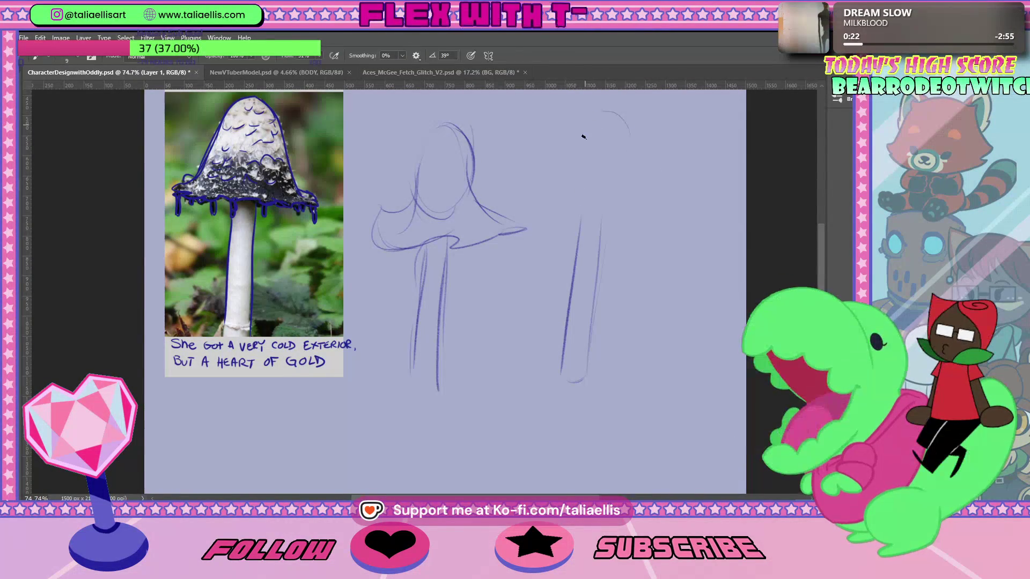
pyautogui.moveTo(606, 112)
pyautogui.mouseDown()
pyautogui.moveTo(623, 165)
pyautogui.moveTo(611, 108)
pyautogui.moveTo(601, 107)
pyautogui.mouseUp()
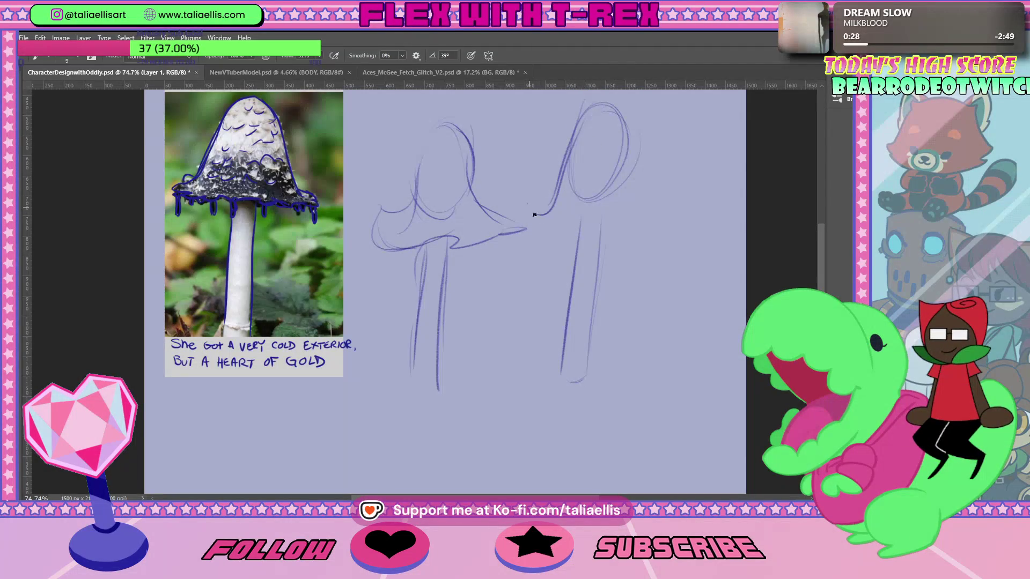
# Draw the right cap's underside, top arc and wide flat brim, then lasso the blue tracing on the photo.
pyautogui.moveTo(554, 192); pyautogui.dragTo(526, 206)
pyautogui.moveTo(543, 197)
pyautogui.mouseDown()
pyautogui.moveTo(504, 204)
pyautogui.moveTo(554, 216)
pyautogui.mouseUp()
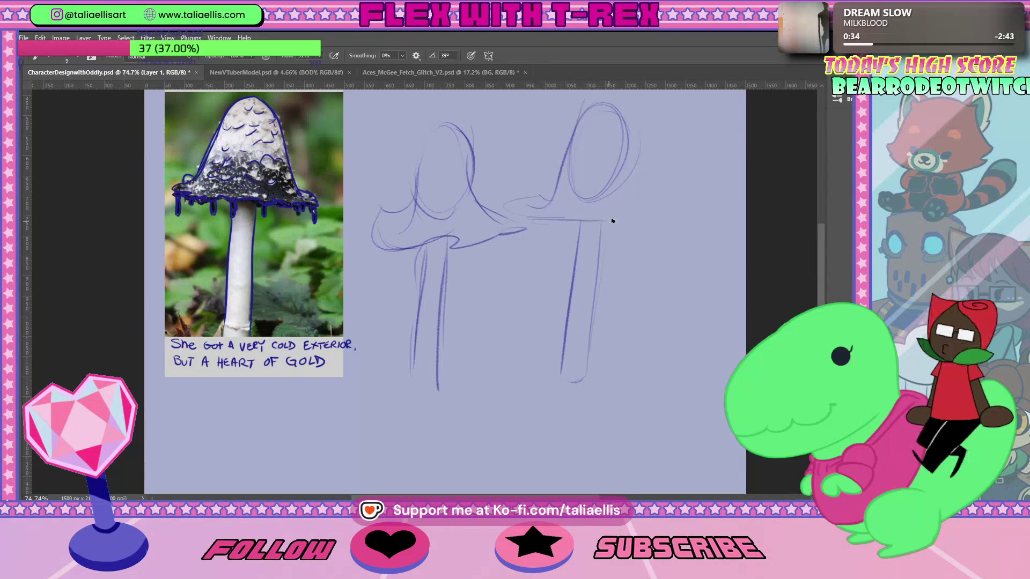
pyautogui.moveTo(616, 99)
pyautogui.mouseDown()
pyautogui.moveTo(638, 189)
pyautogui.moveTo(677, 202)
pyautogui.moveTo(659, 216)
pyautogui.mouseUp()
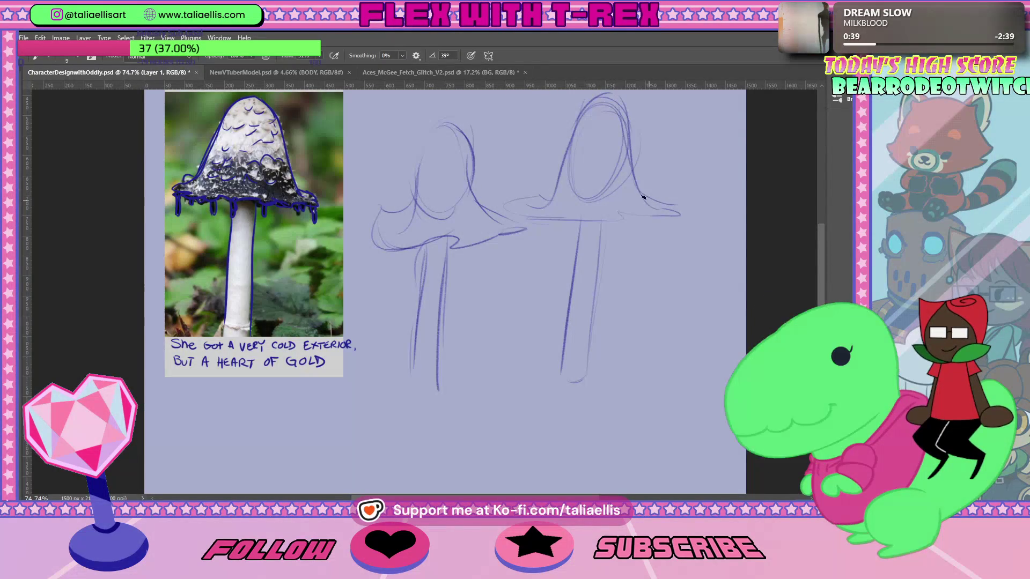
pyautogui.moveTo(549, 223); pyautogui.dragTo(592, 222)
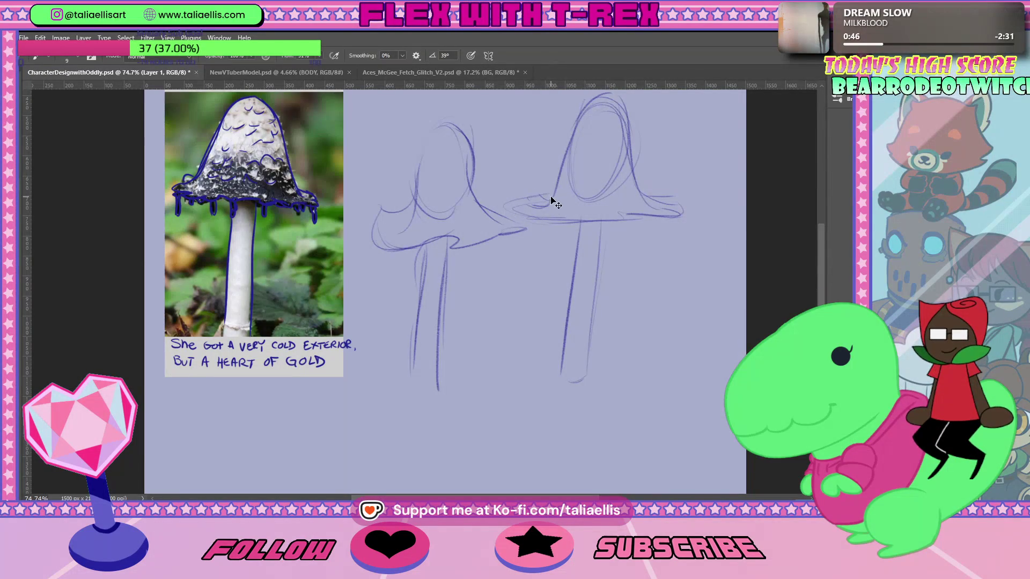
pyautogui.moveTo(511, 214); pyautogui.dragTo(563, 221)
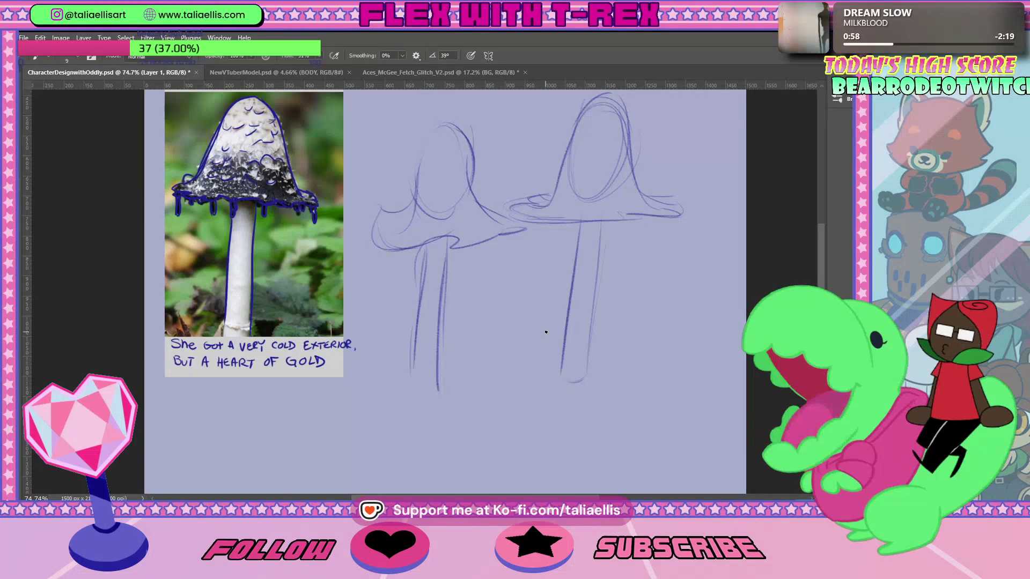
pyautogui.press('l')
pyautogui.moveTo(351, 177)
pyautogui.mouseDown()
pyautogui.moveTo(160, 134)
pyautogui.moveTo(306, 303)
pyautogui.mouseUp()
# Delete the selected tracing, then add drippy edges and scale marks to the left mushroom cap.
pyautogui.press('Delete')
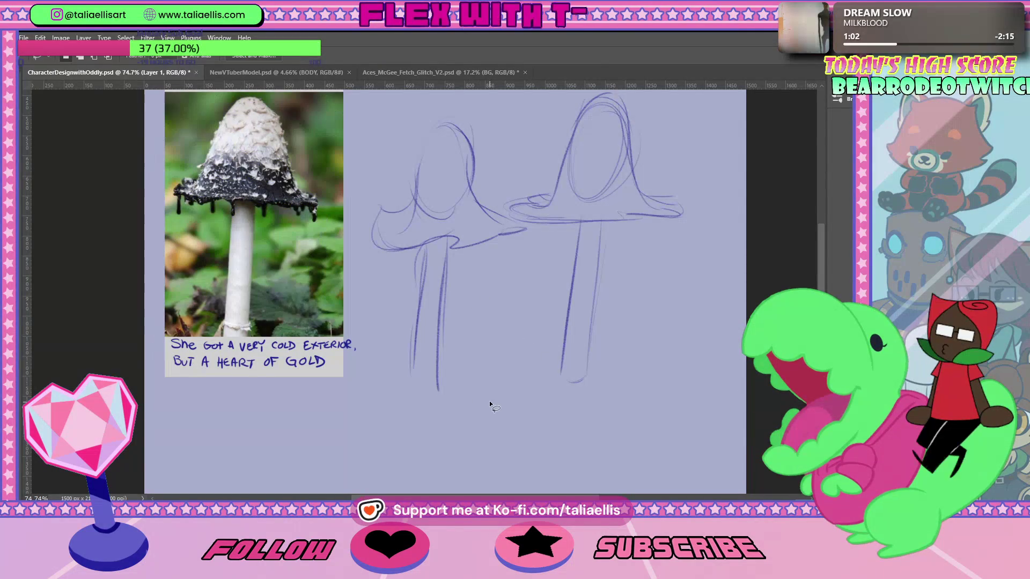
pyautogui.press('b')
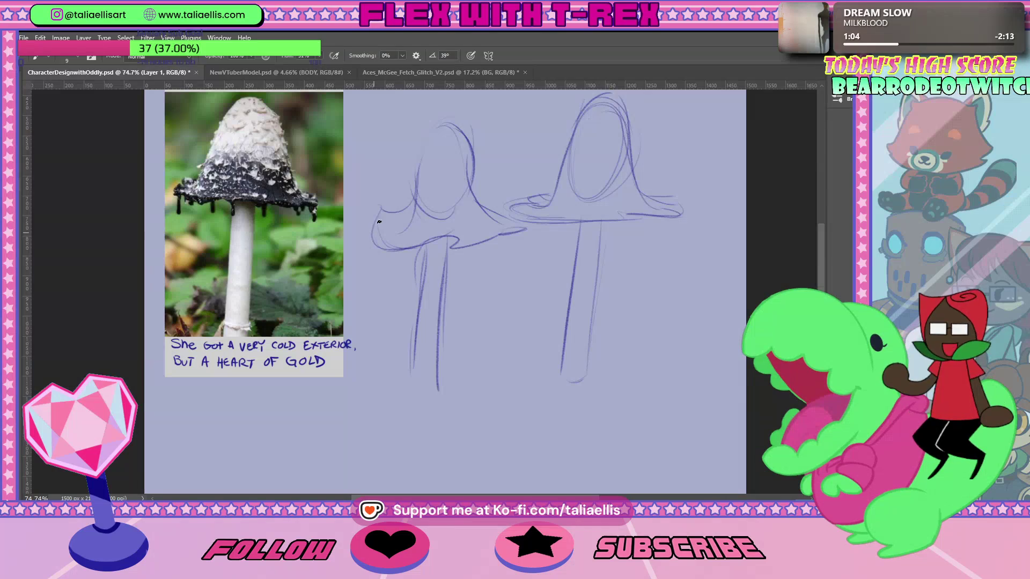
pyautogui.moveTo(377, 251)
pyautogui.mouseDown()
pyautogui.moveTo(375, 271)
pyautogui.moveTo(440, 244)
pyautogui.mouseUp()
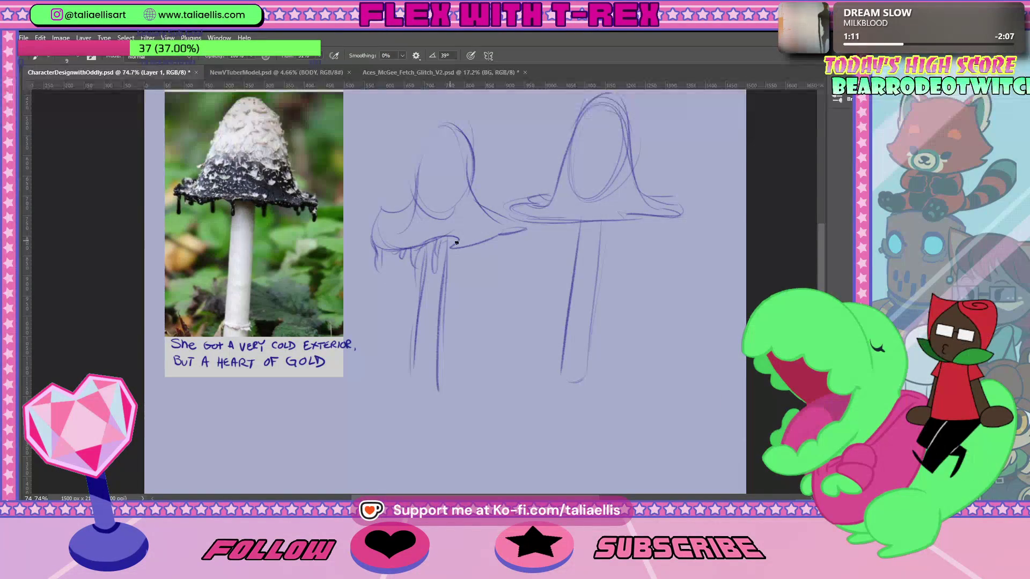
pyautogui.moveTo(470, 250); pyautogui.dragTo(528, 228)
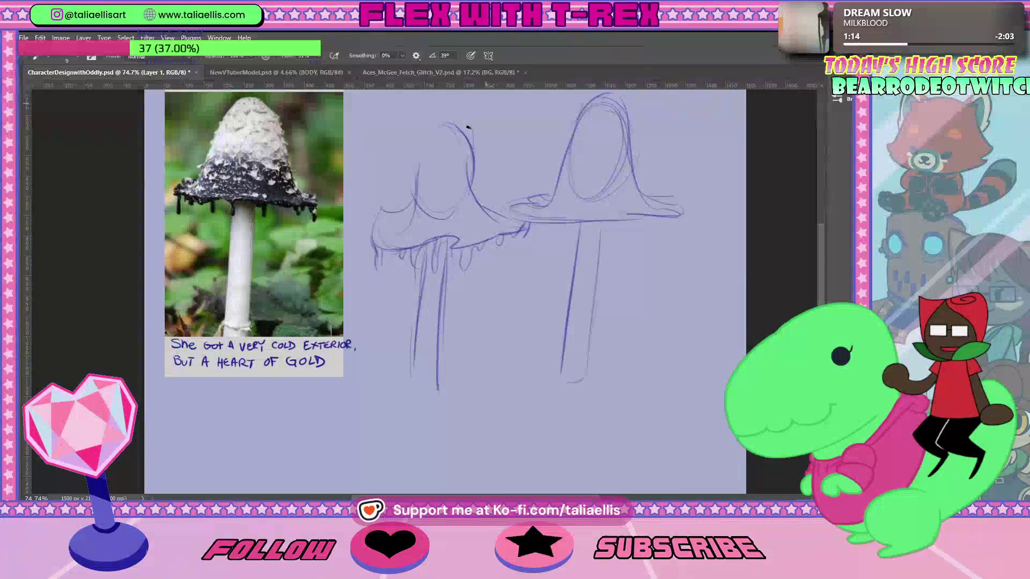
pyautogui.moveTo(447, 158)
pyautogui.mouseDown()
pyautogui.moveTo(437, 172)
pyautogui.moveTo(448, 177)
pyautogui.mouseUp()
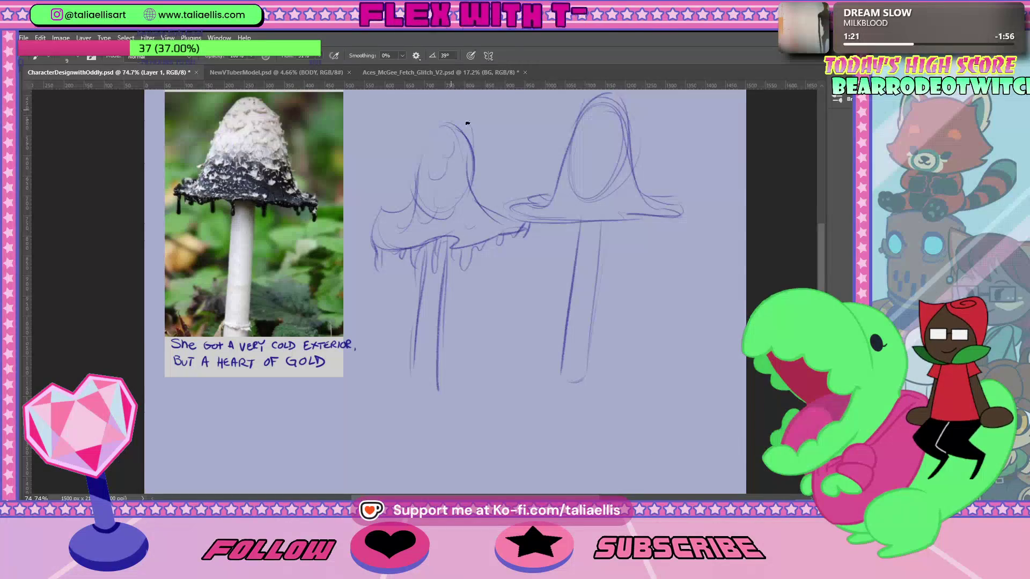
# Sketch a small oval for a third mushroom between the stems, undoing a stray curve.
pyautogui.moveTo(450, 471)
pyautogui.mouseDown()
pyautogui.moveTo(510, 424)
pyautogui.moveTo(518, 349)
pyautogui.mouseUp()
pyautogui.hotkey('ctrl', 'z')
pyautogui.moveTo(526, 299)
pyautogui.mouseDown()
pyautogui.moveTo(484, 324)
pyautogui.moveTo(510, 372)
pyautogui.mouseUp()
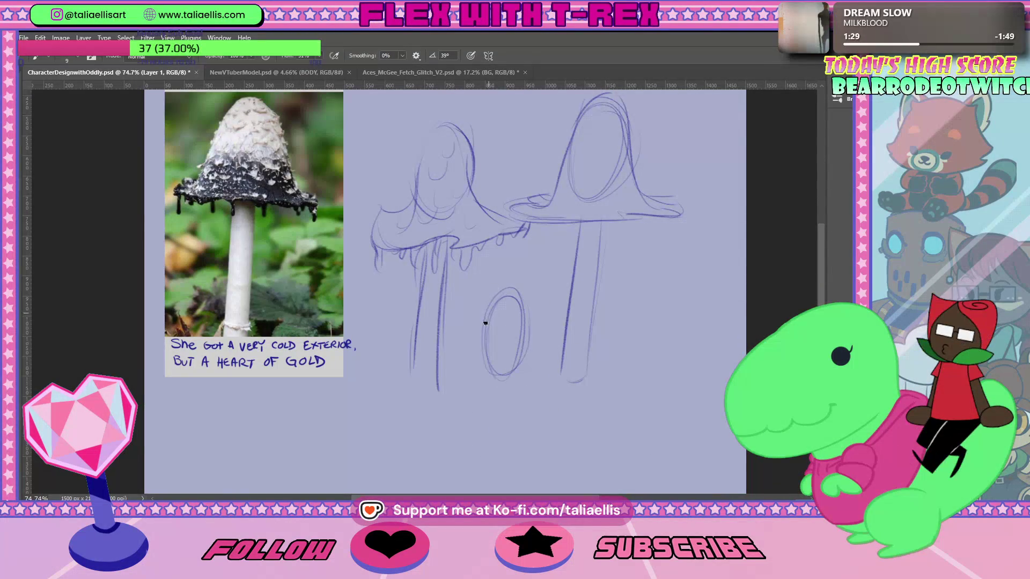